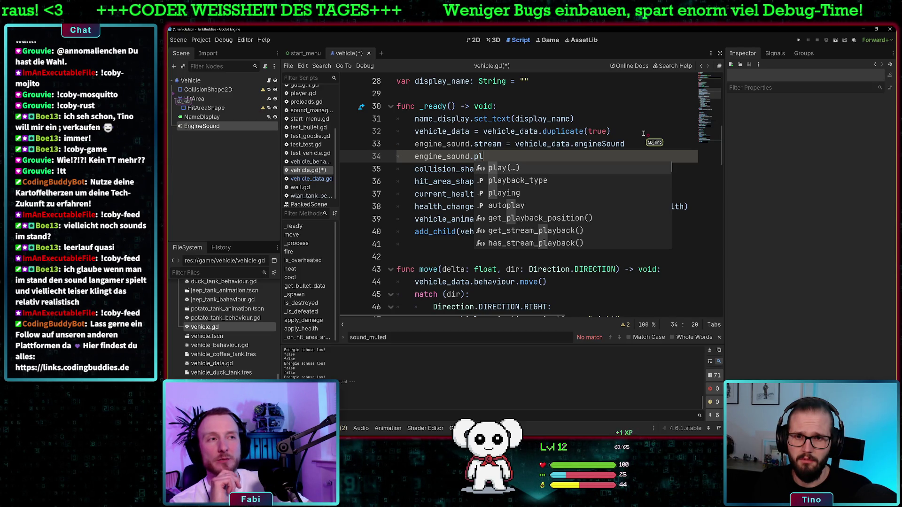
Step: Complete the call as engine_sound.play(0.0) in _ready and save vehicle.gd
key(Return)
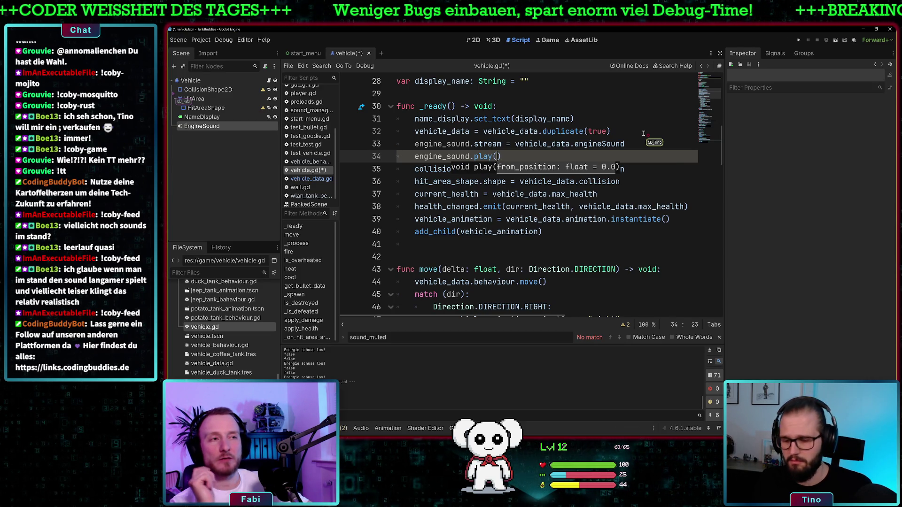
text(0.0)
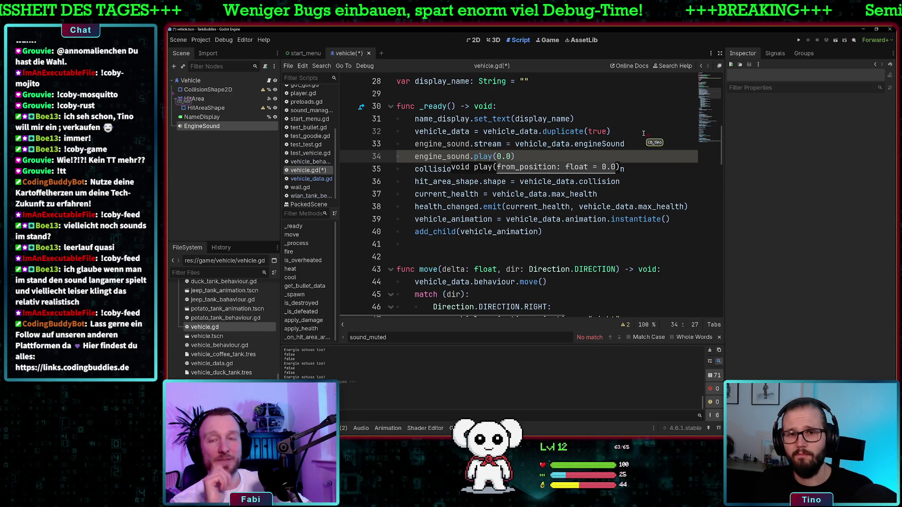
key(ctrl+s)
Step: On a new line, try an engine_sound.playback_type assignment, then erase it back to engine_sound
key(Return)
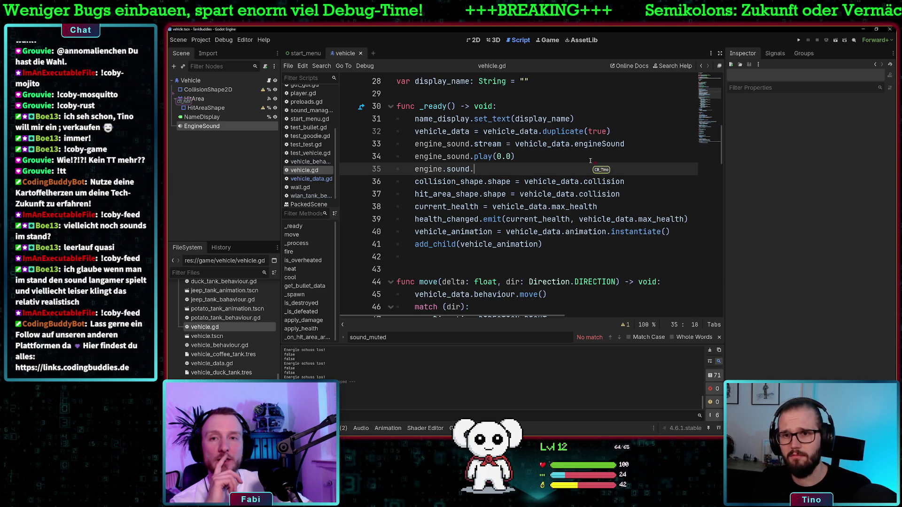
key(BackSpace)
key(BackSpace)
key(BackSpace)
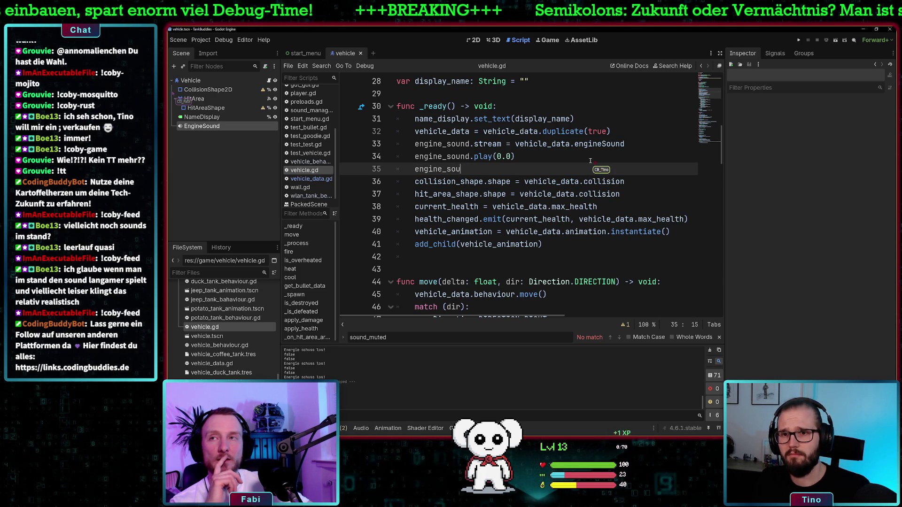
text(nd.play)
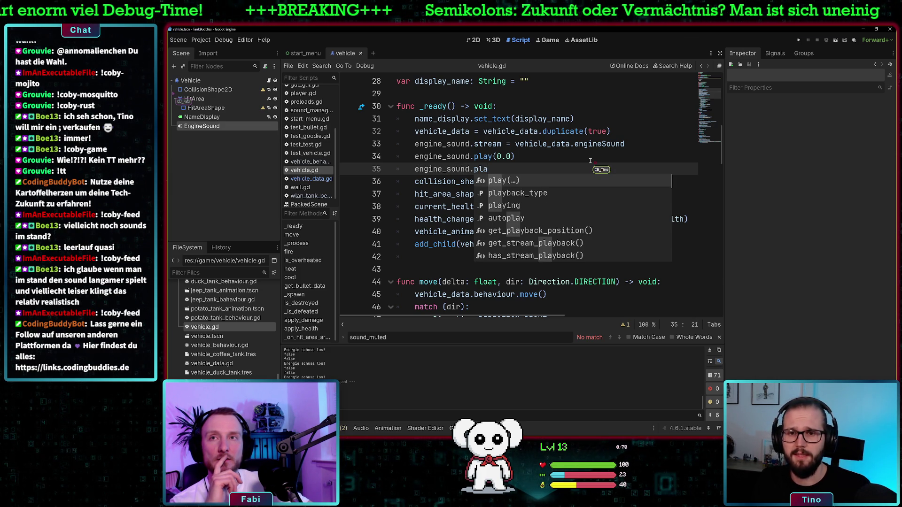
key(Return)
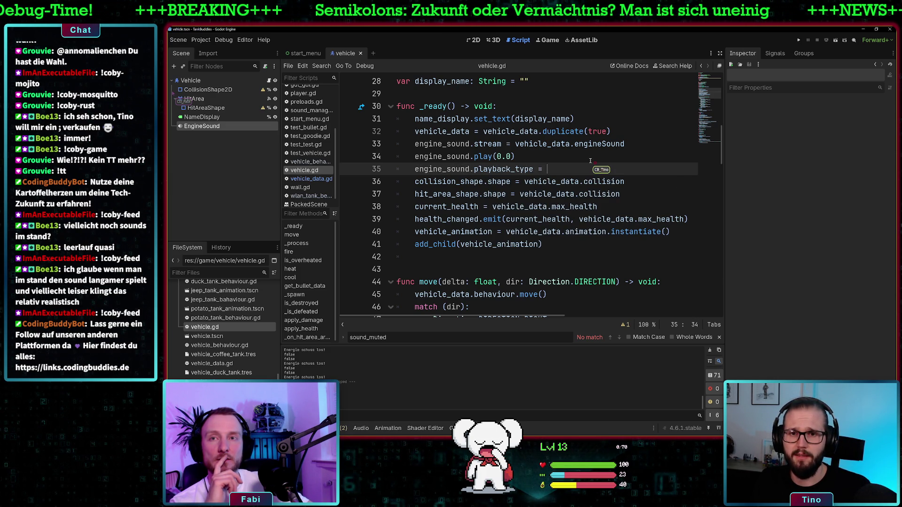
text(=)
key(BackSpace)
key(BackSpace)
key(BackSpace)
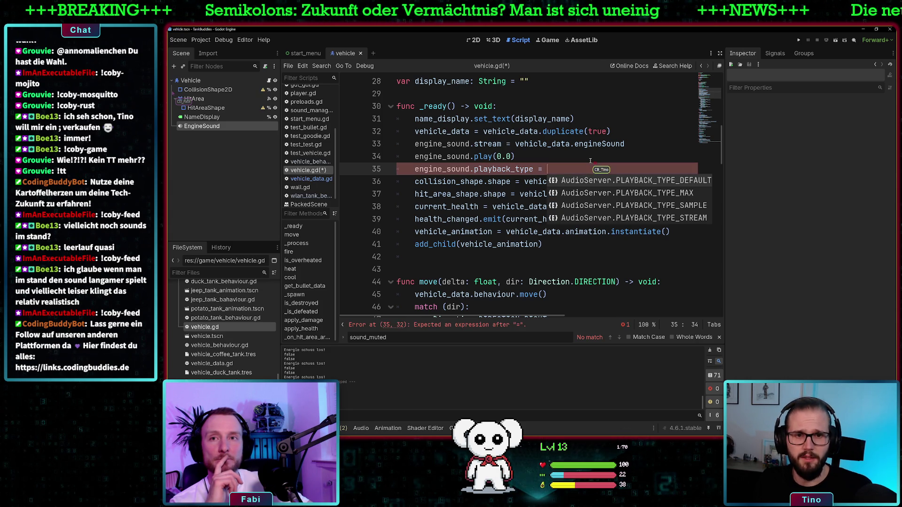
key(BackSpace)
key(BackSpace)
key(BackSpace)
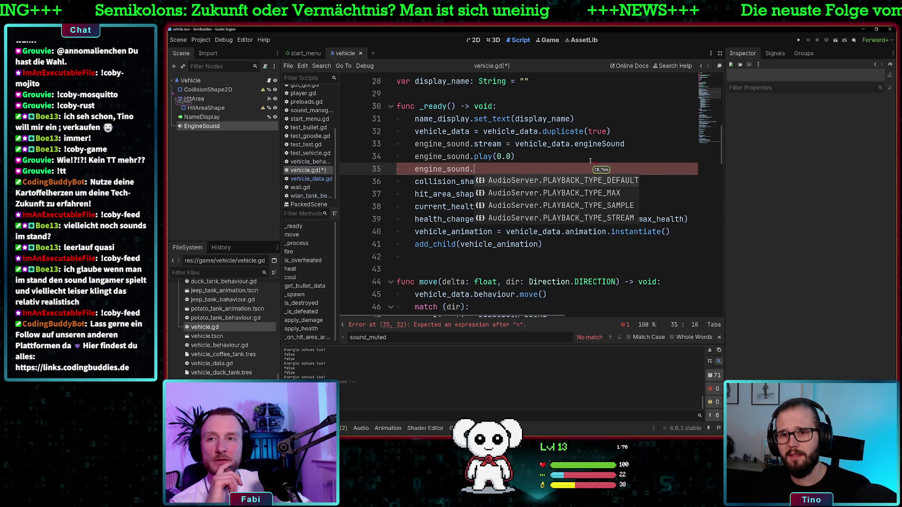
Step: Browse the autocomplete list of engine_sound's available members
key(ctrl+space)
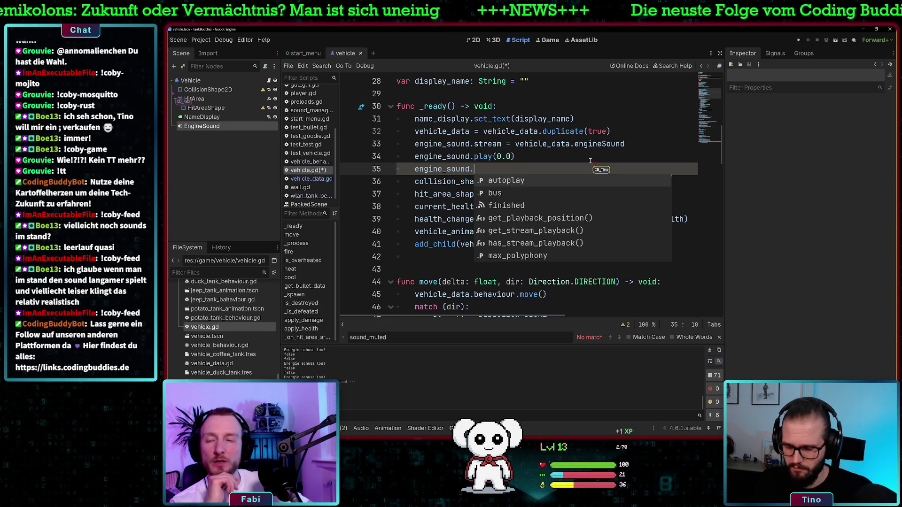
text(lo)
key(BackSpace)
key(BackSpace)
key(Down)
key(Down)
key(Down)
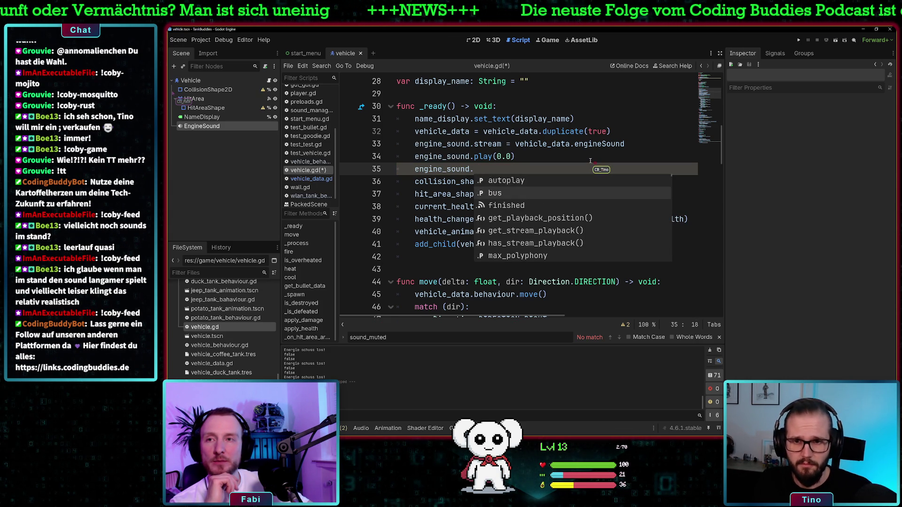
key(Down)
key(Down)
key(Down)
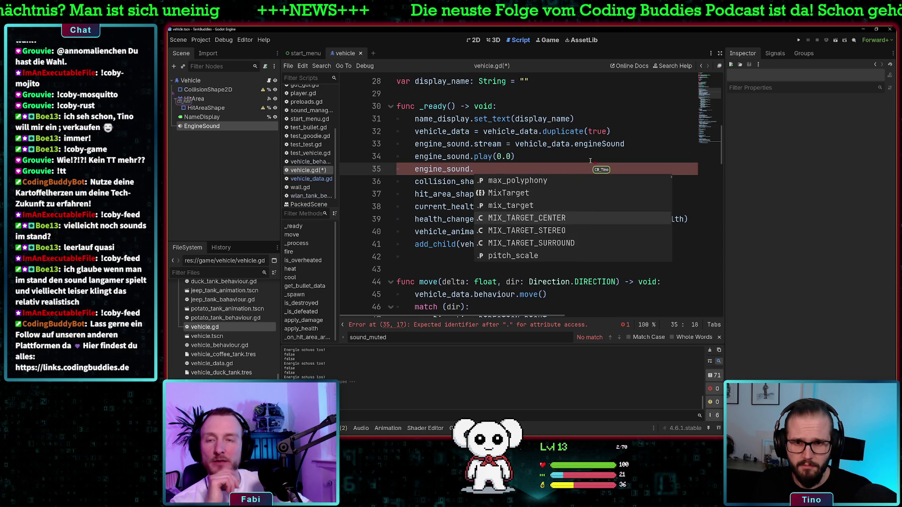
key(Down)
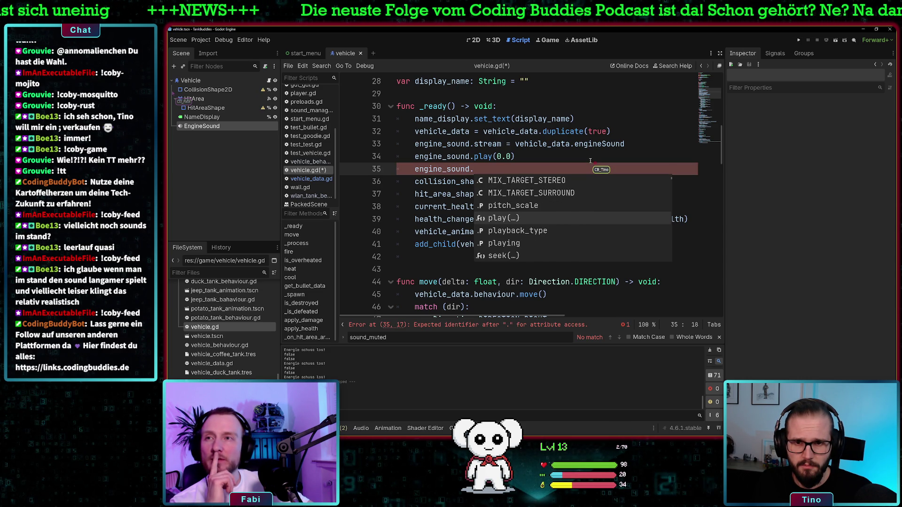
key(Down)
key(Down)
key(Down)
key(Down)
key(Down)
key(Down)
key(Down)
key(Down)
key(Down)
key(Down)
key(Down)
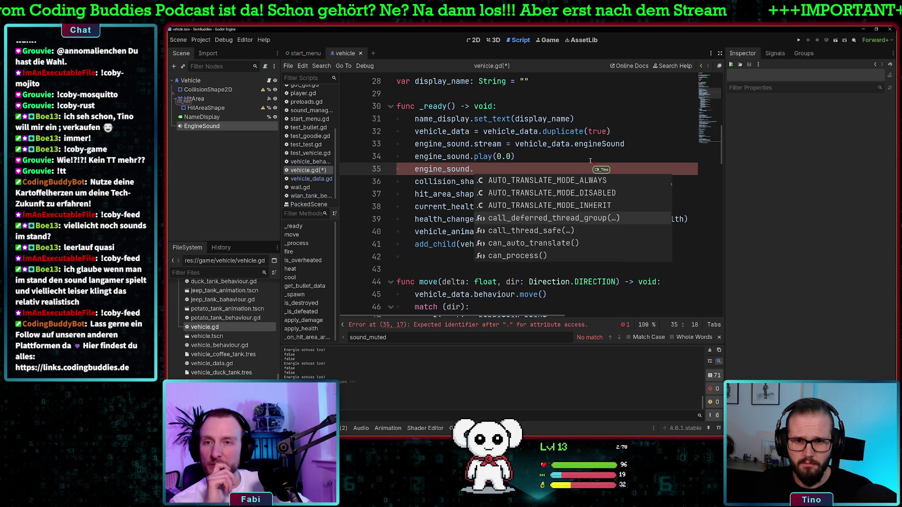
key(Down)
key(Down)
key(Down)
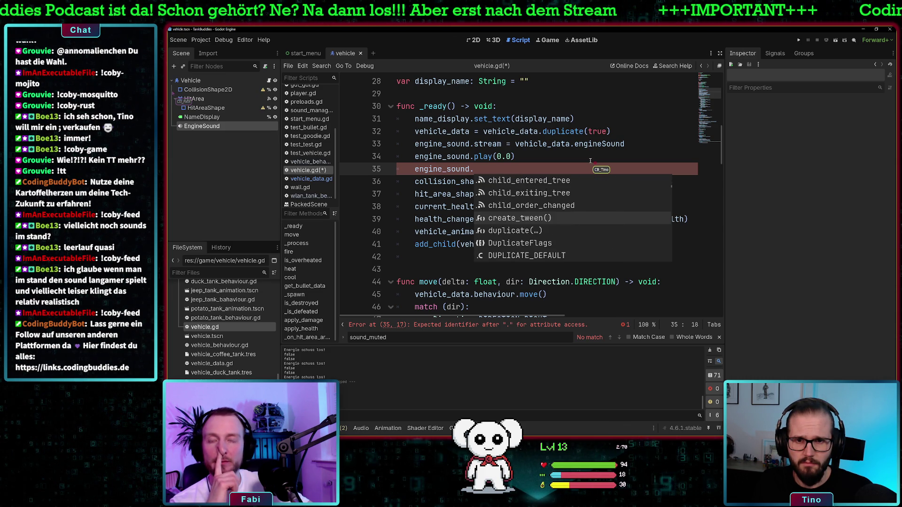
key(Down)
key(Down)
key(Down)
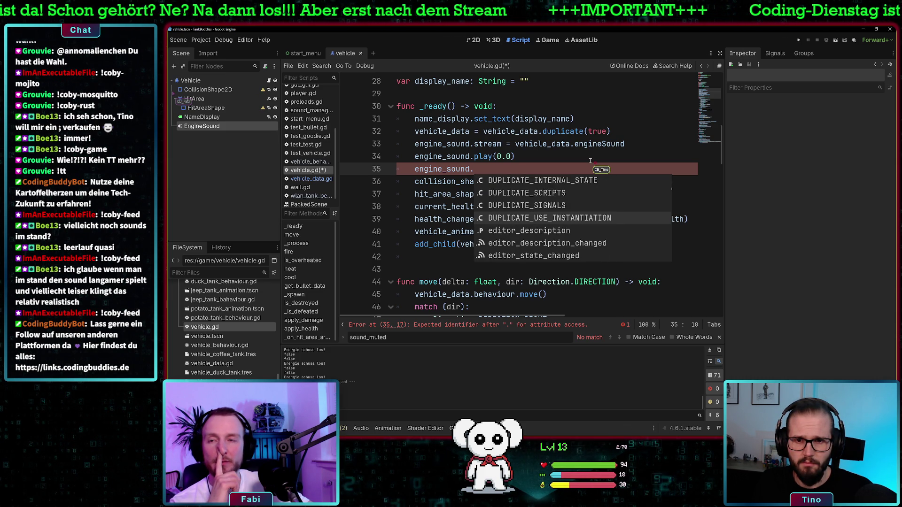
Step: Delete the unfinished engine_sound line and run the project
triple_click(463, 169)
key(BackSpace)
key(BackSpace)
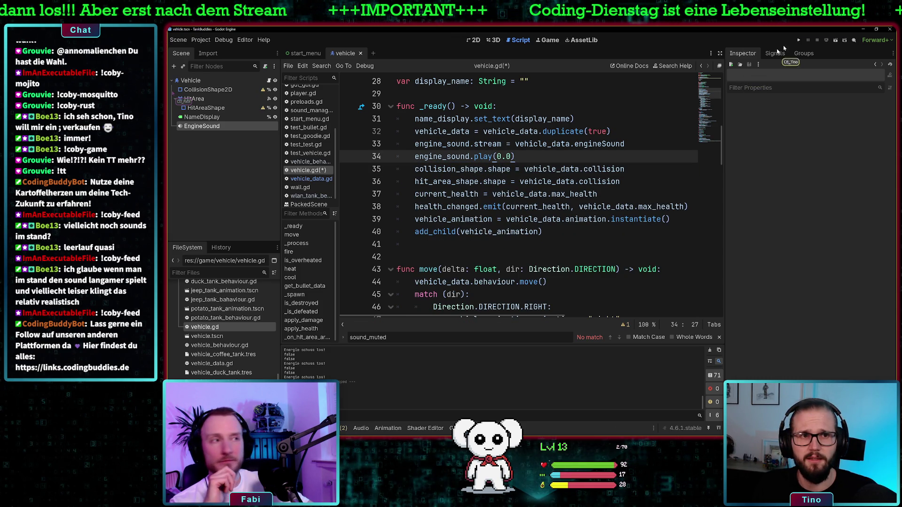
click(798, 40)
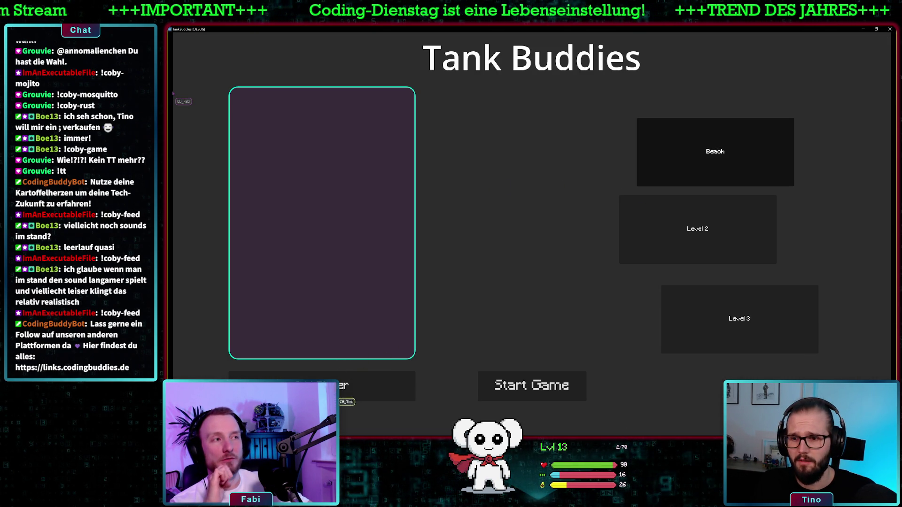
Step: Add Player1 with the purple Wlan Tank, start a Beach match, then close the game
click(348, 392)
click(285, 134)
click(285, 134)
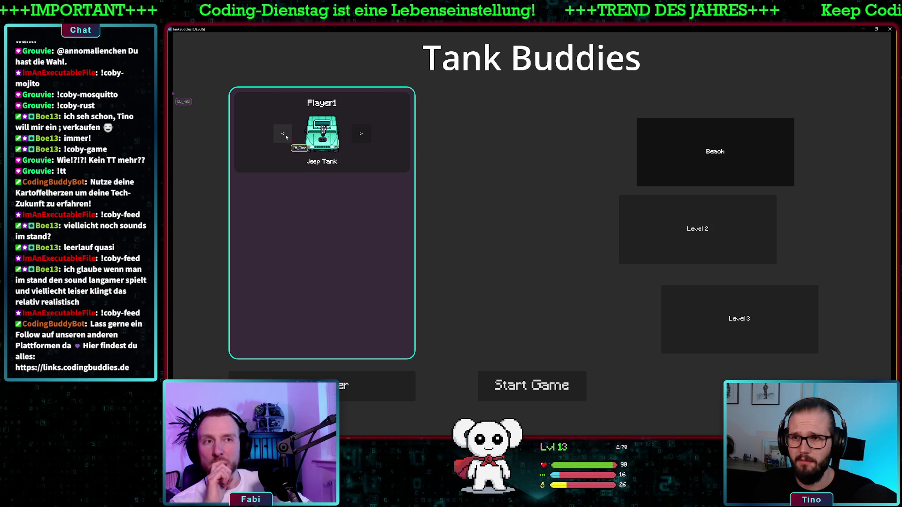
click(284, 134)
click(283, 134)
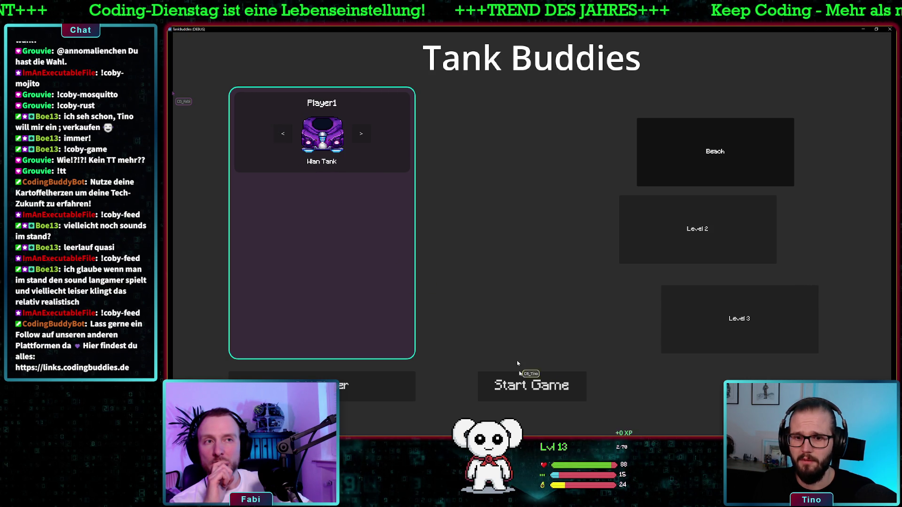
click(531, 386)
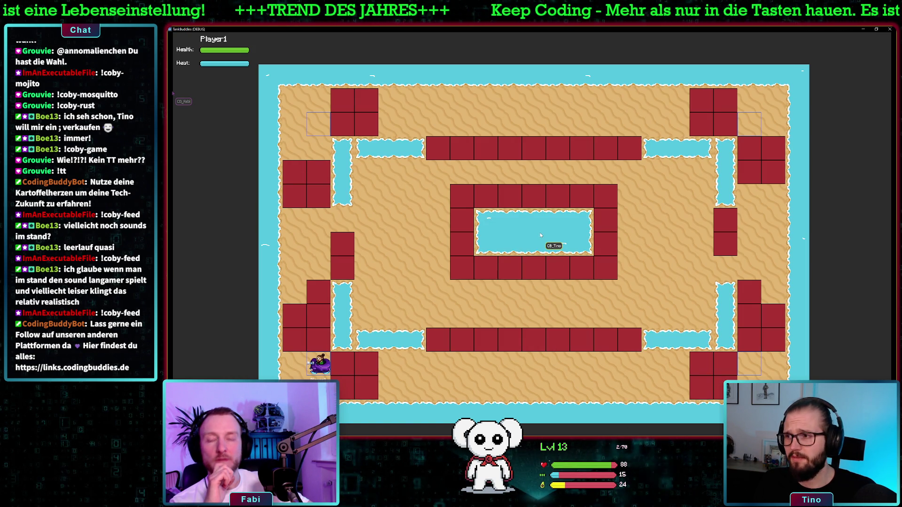
click(888, 31)
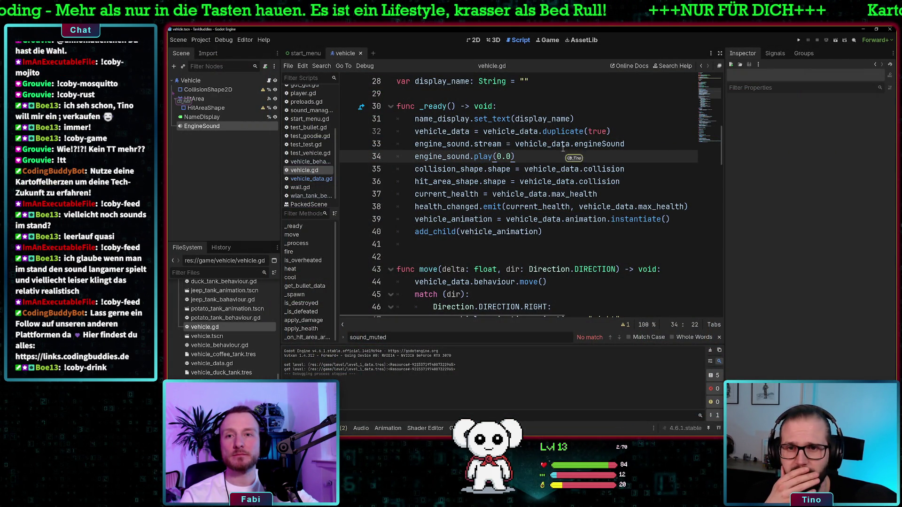
click(628, 143)
key(Return)
text(engin)
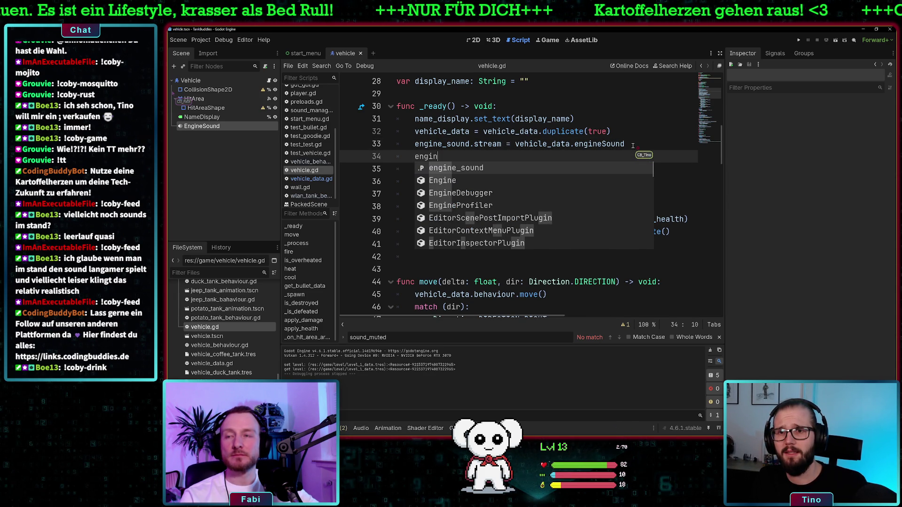
key(Return)
text(,s)
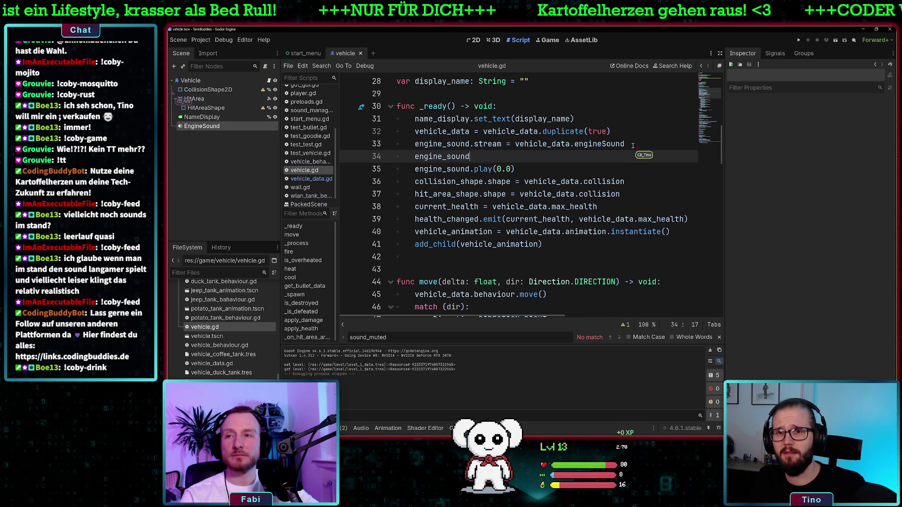
key(BackSpace)
key(BackSpace)
text(.stream.)
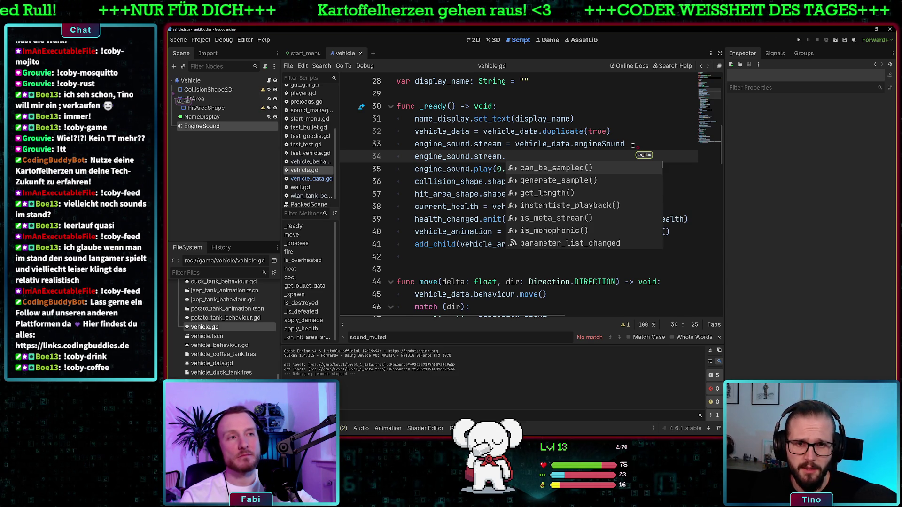
key(Down)
key(Down)
key(Down)
key(Down)
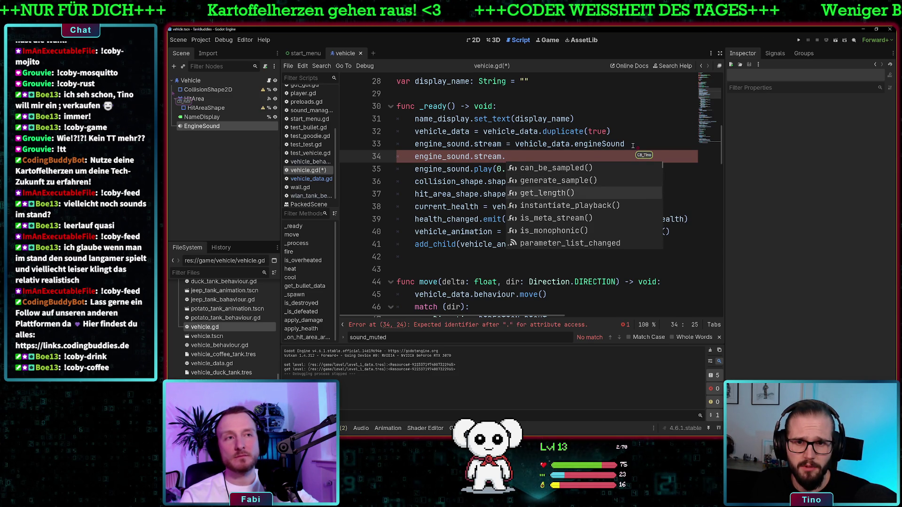
key(Down)
key(Down)
key(Down)
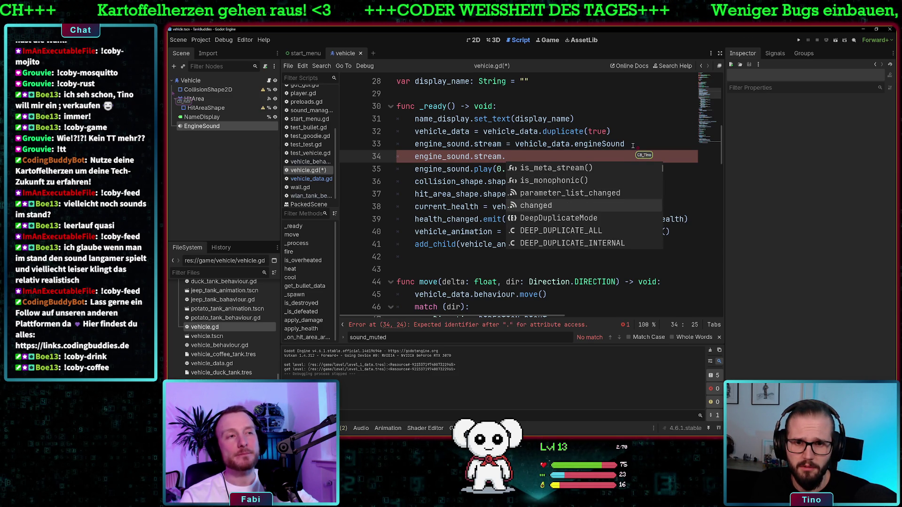
key(Down)
key(Down)
key(Down)
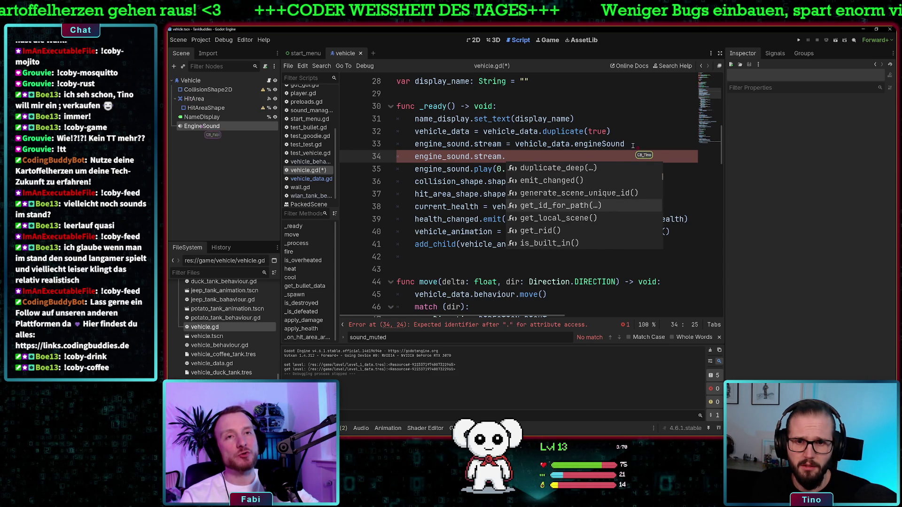
key(Down)
key(Down)
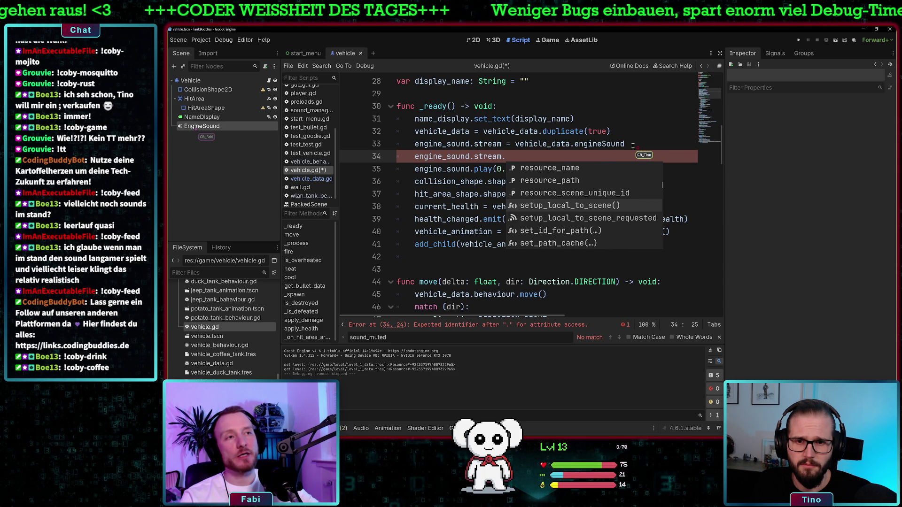
key(Down)
key(Down)
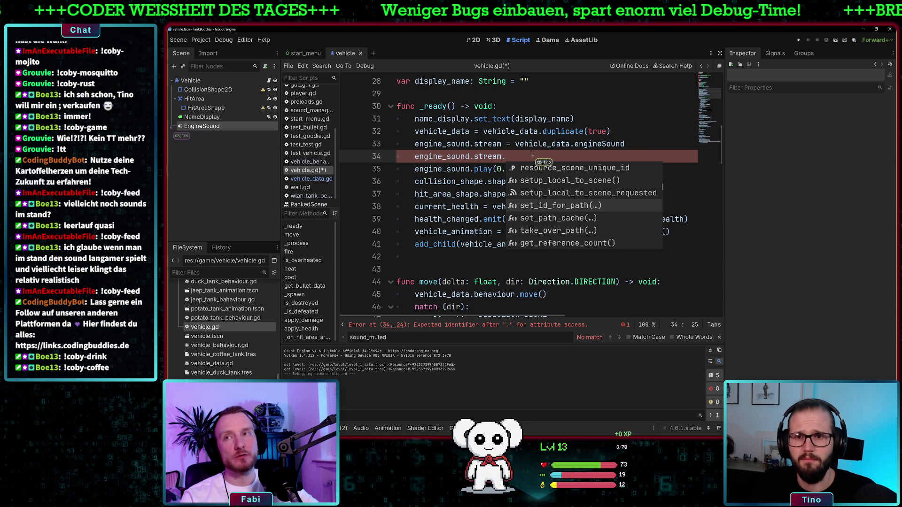
key(Escape)
key(shift+Home)
key(BackSpace)
key(BackSpace)
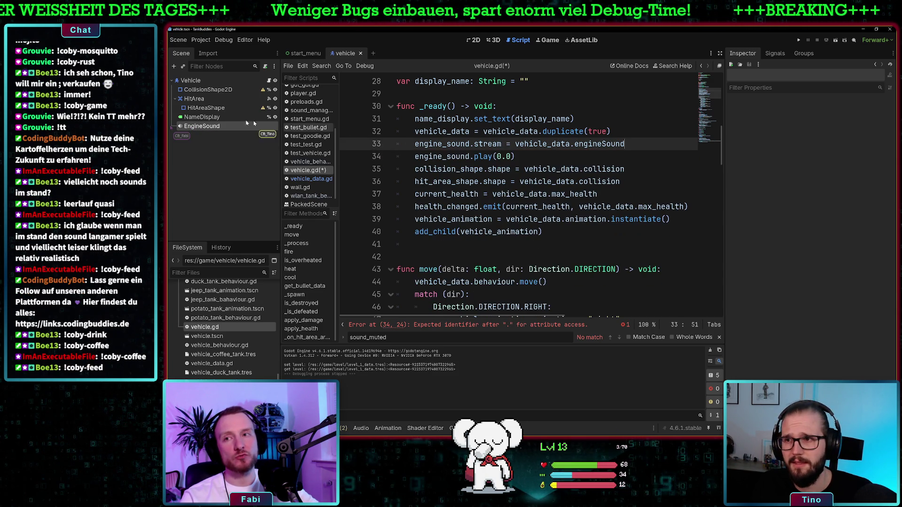
double_click(232, 124)
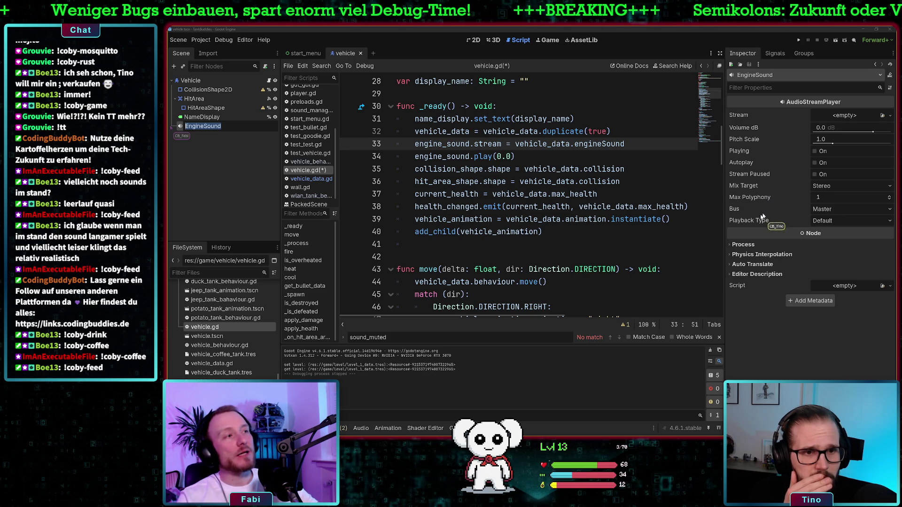
Step: Change EngineSound's Playback Type from Default to Stream, then select vehicle_wlan_tank.tres
key(Escape)
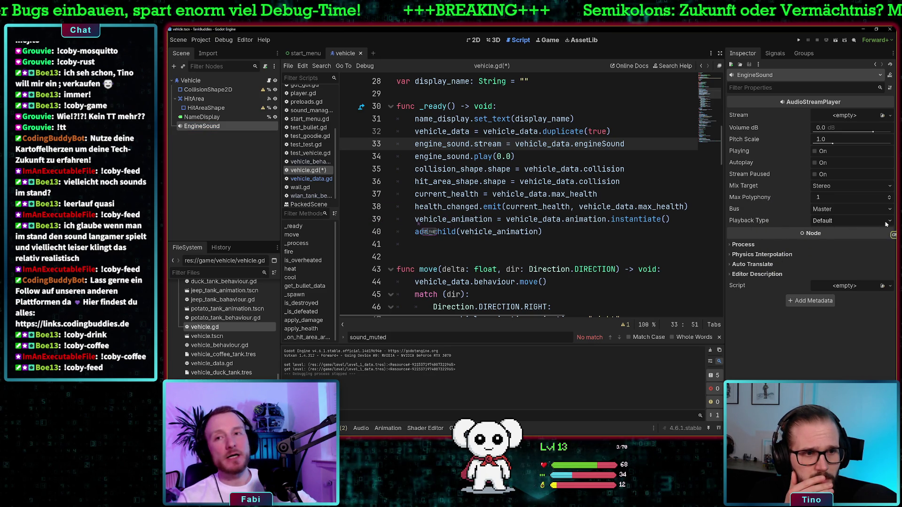
click(885, 221)
click(865, 244)
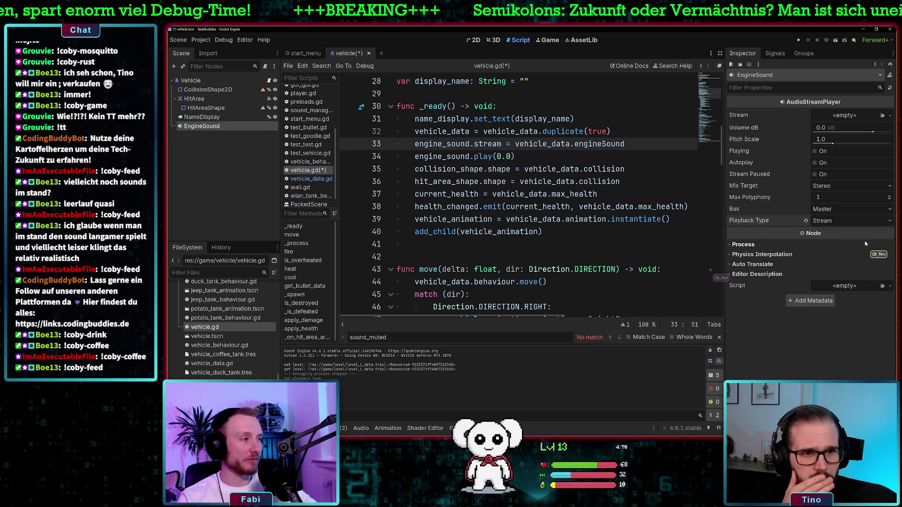
click(631, 157)
scroll(279, 277, down, 3)
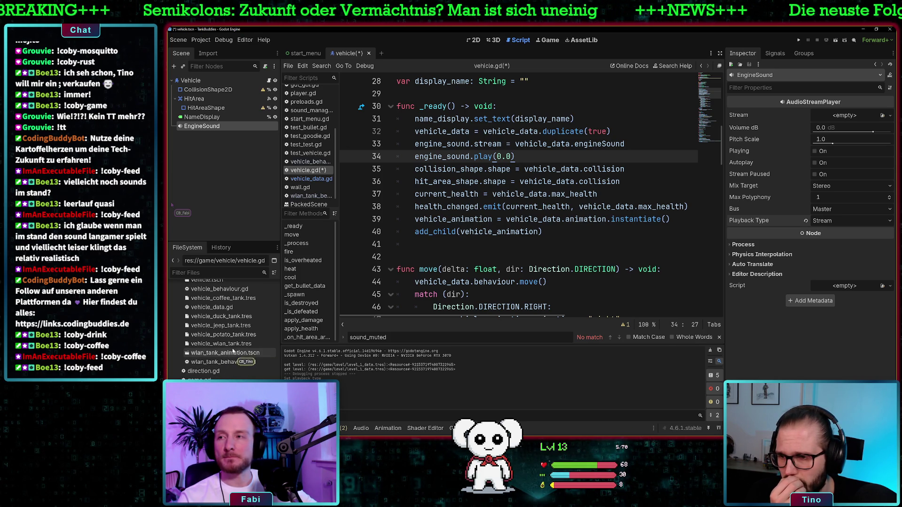
click(234, 345)
Step: Inspect vehicle_wlan_tank.tres's Engine Sound, then view Wlan_Engine.wav's properties (1.81 s, loop disabled)
double_click(235, 345)
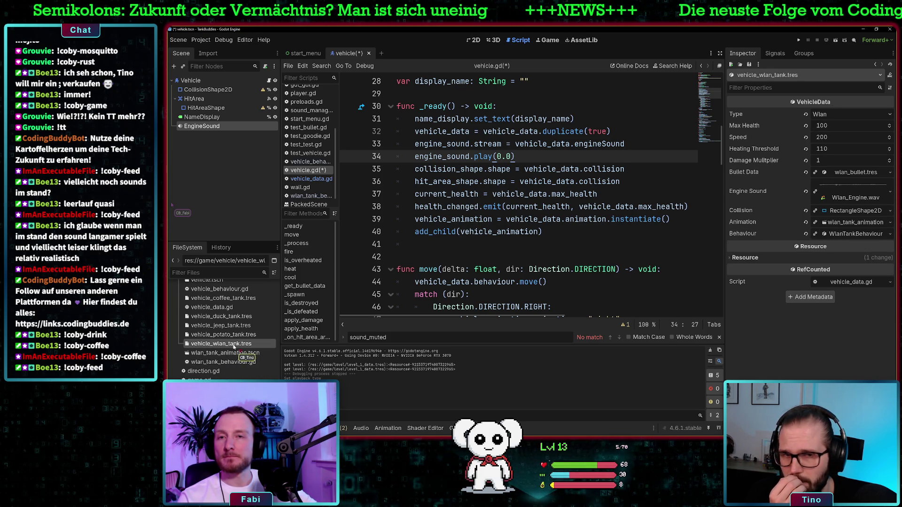
click(864, 174)
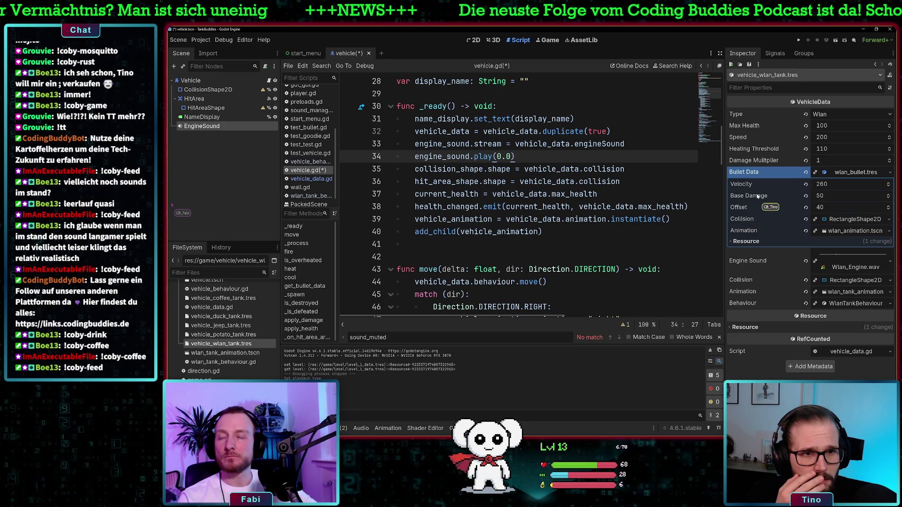
click(856, 173)
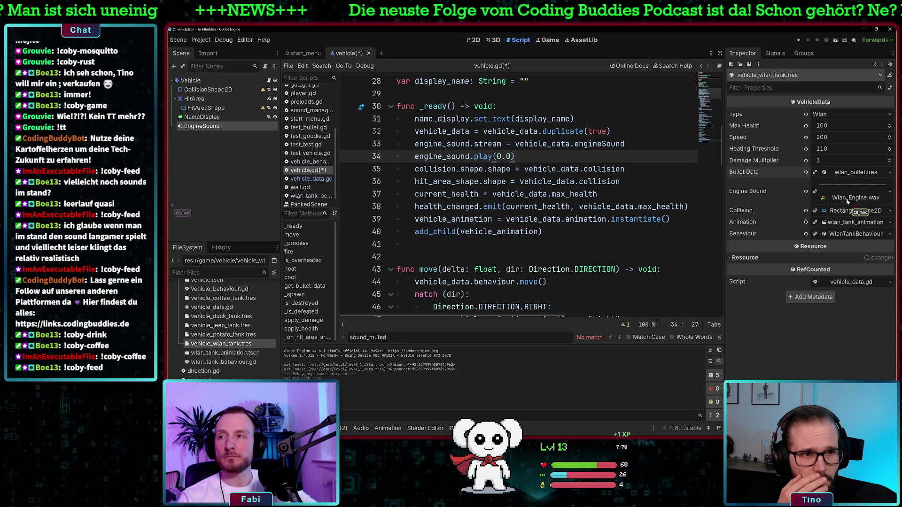
click(846, 201)
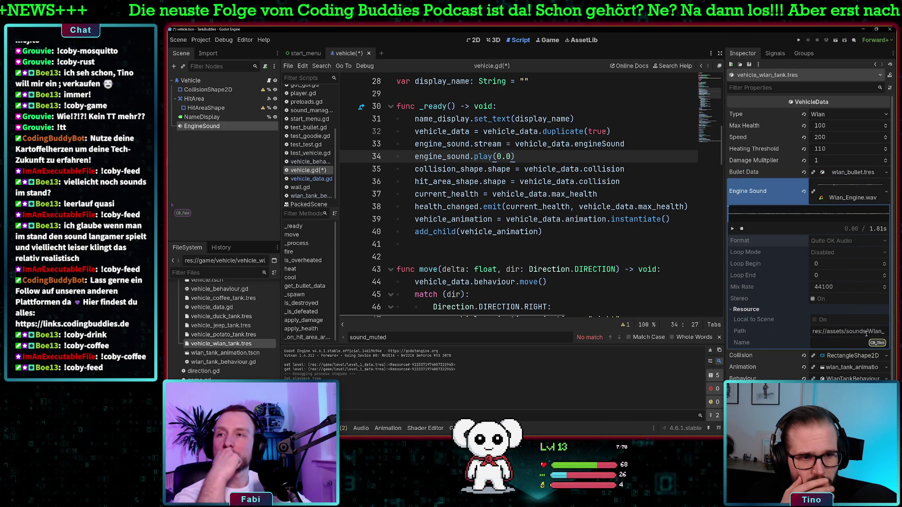
scroll(187, 318, up, 10)
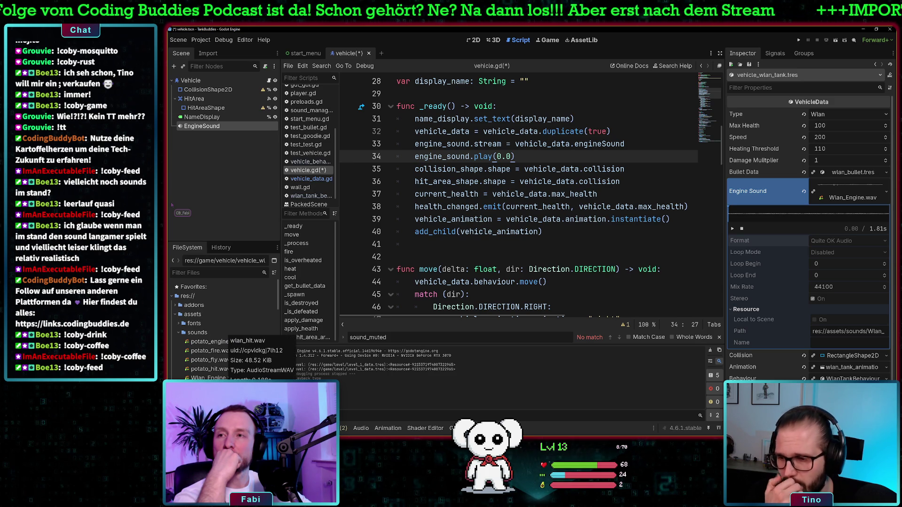
click(207, 387)
click(214, 378)
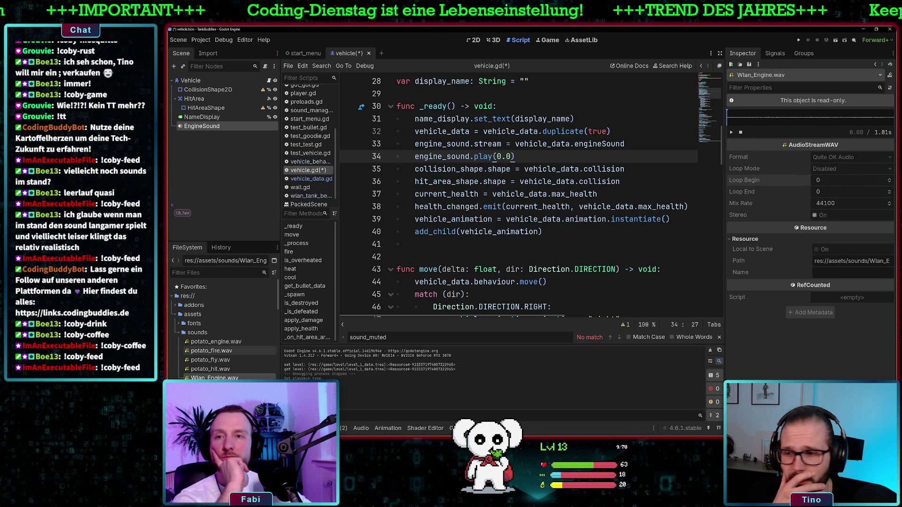
right_click(233, 377)
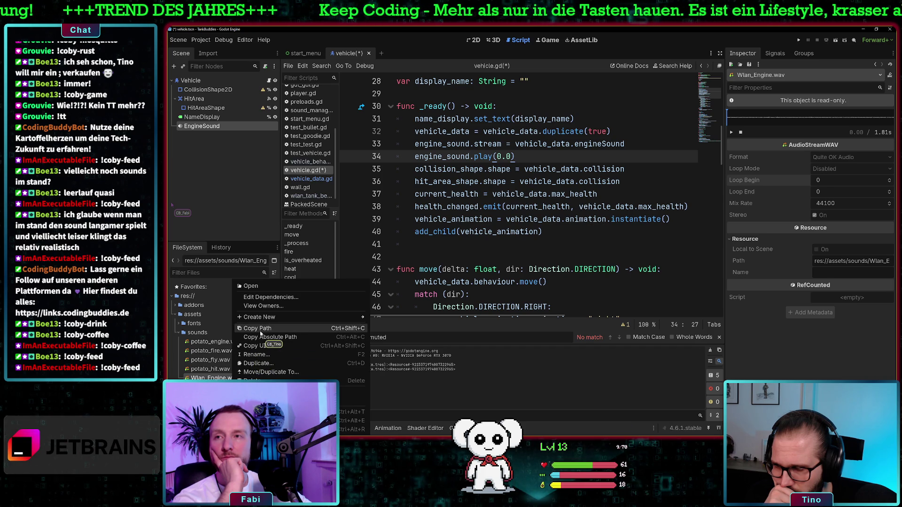
click(206, 378)
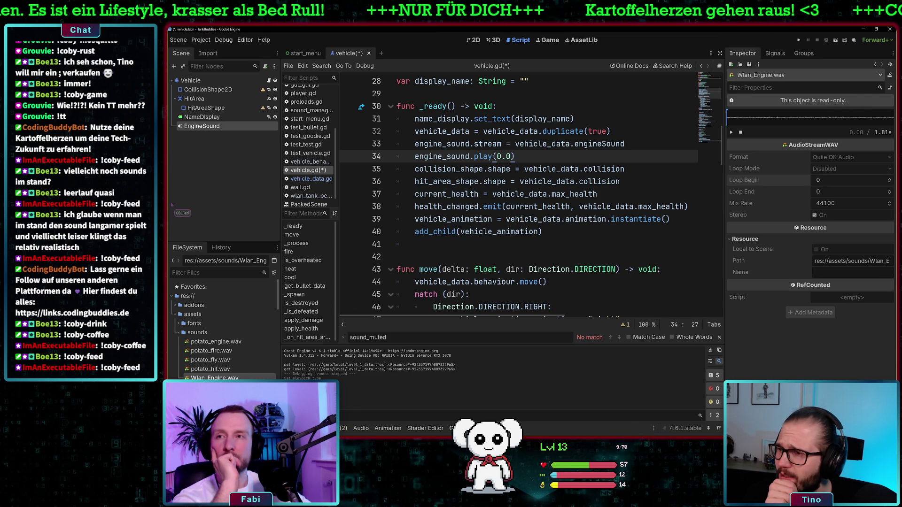
right_click(219, 377)
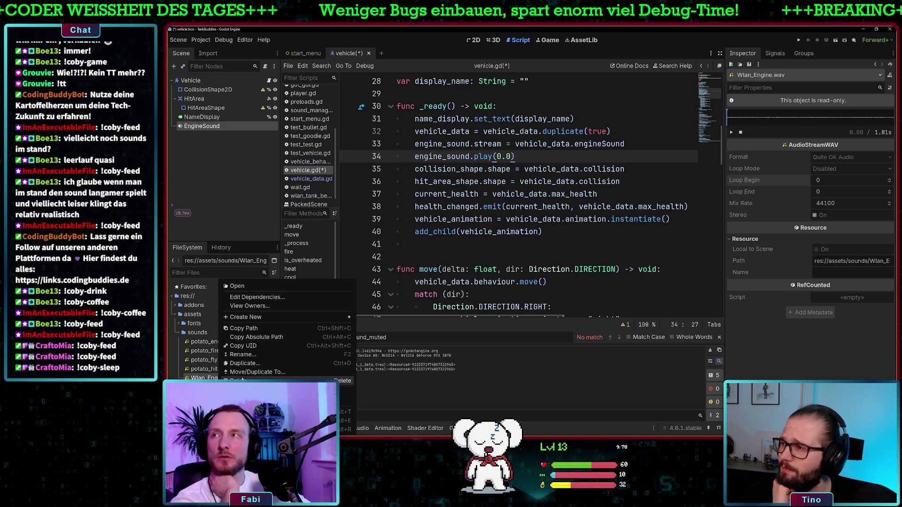
key(Escape)
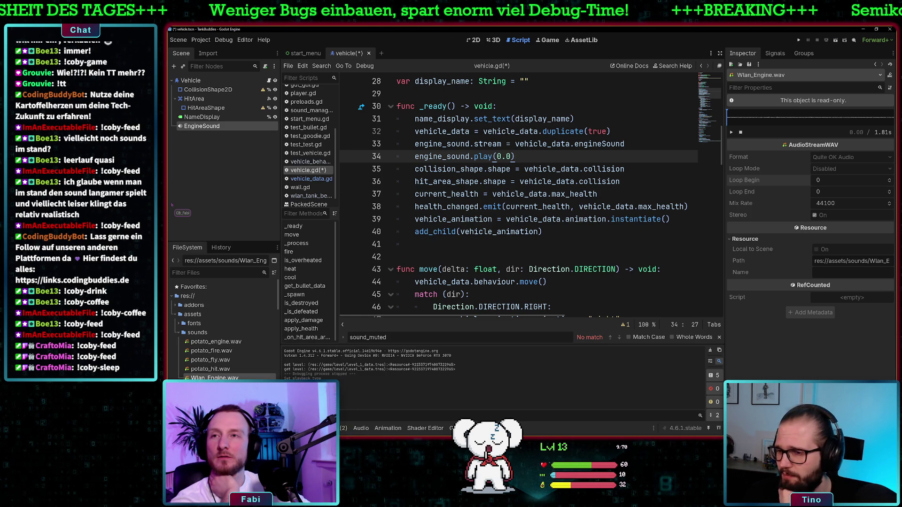
scroll(226, 329, down, 10)
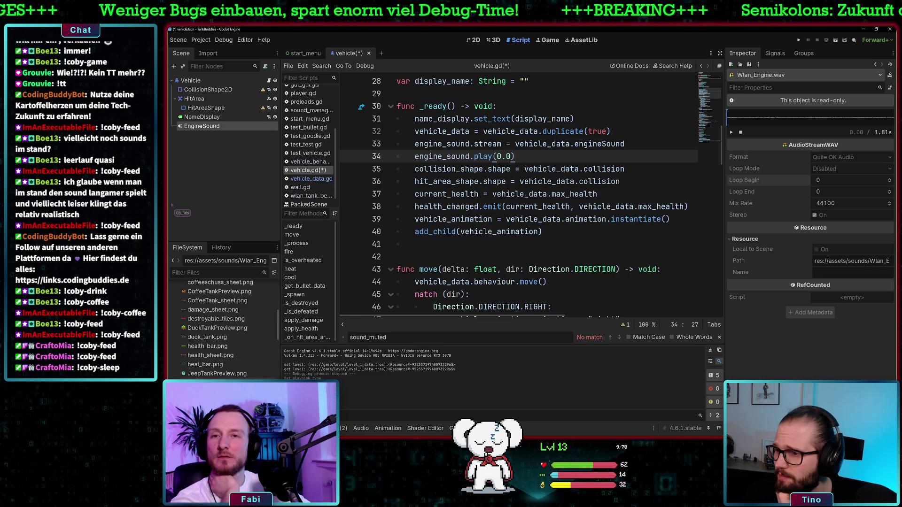
scroll(226, 329, down, 6)
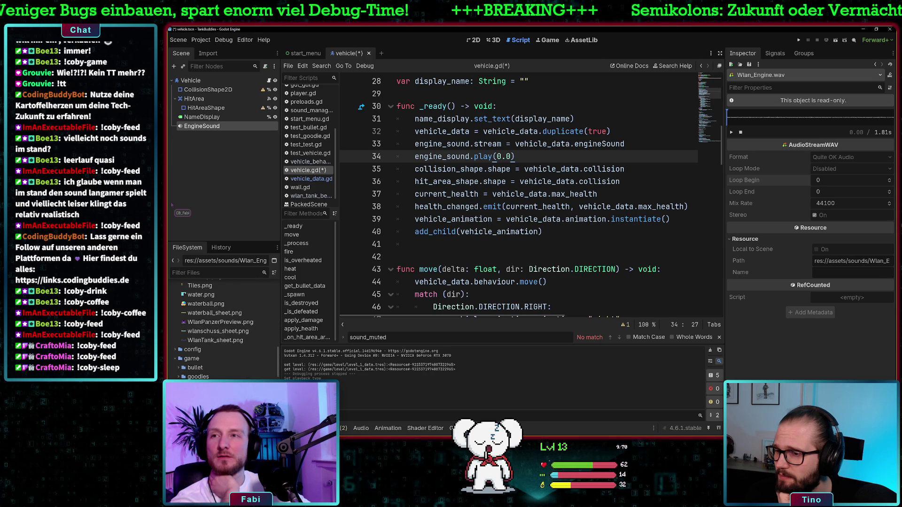
scroll(226, 329, down, 5)
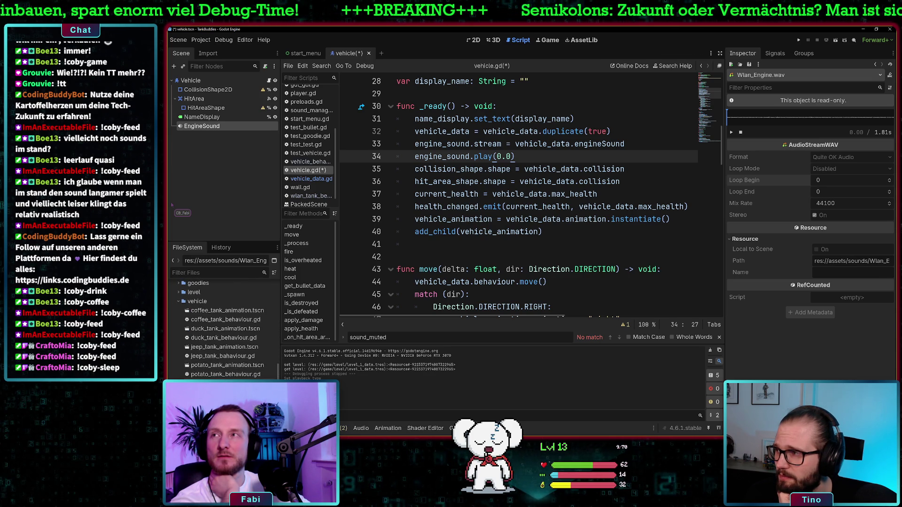
scroll(225, 329, down, 3)
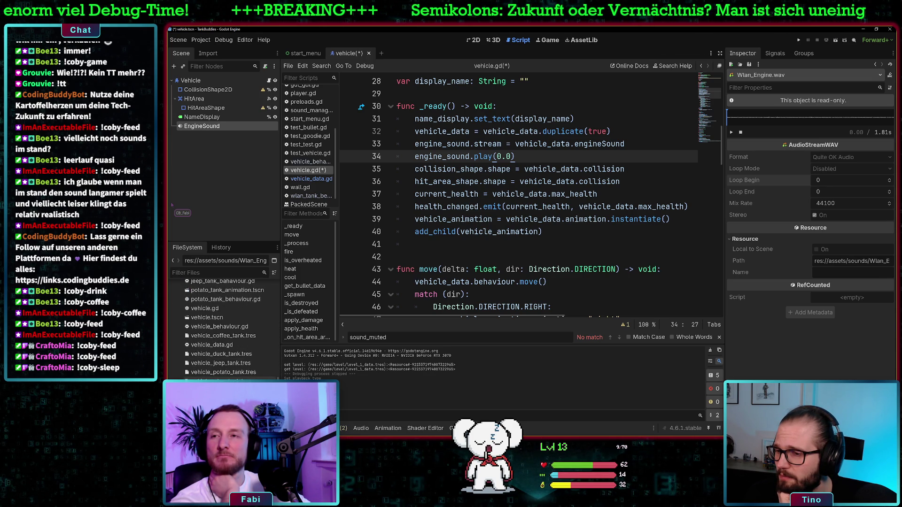
scroll(238, 363, down, 3)
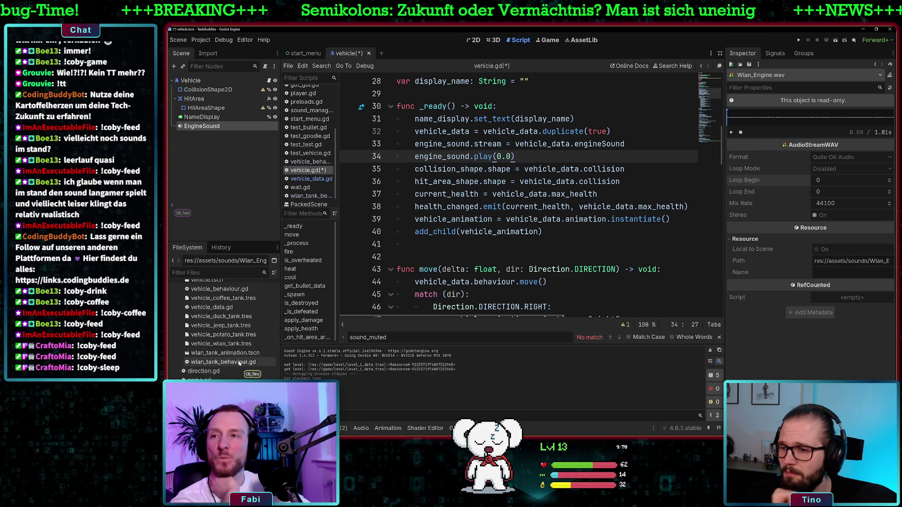
scroll(237, 363, down, 2)
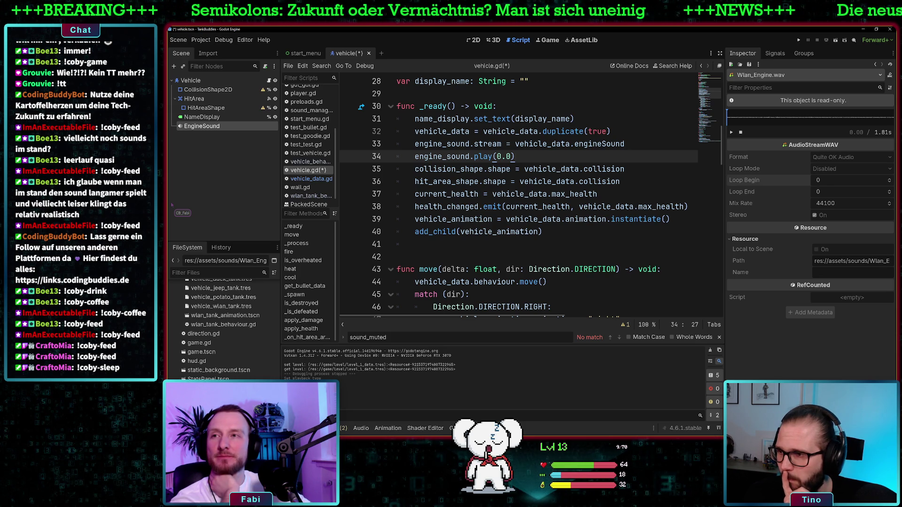
scroll(240, 373, down, 3)
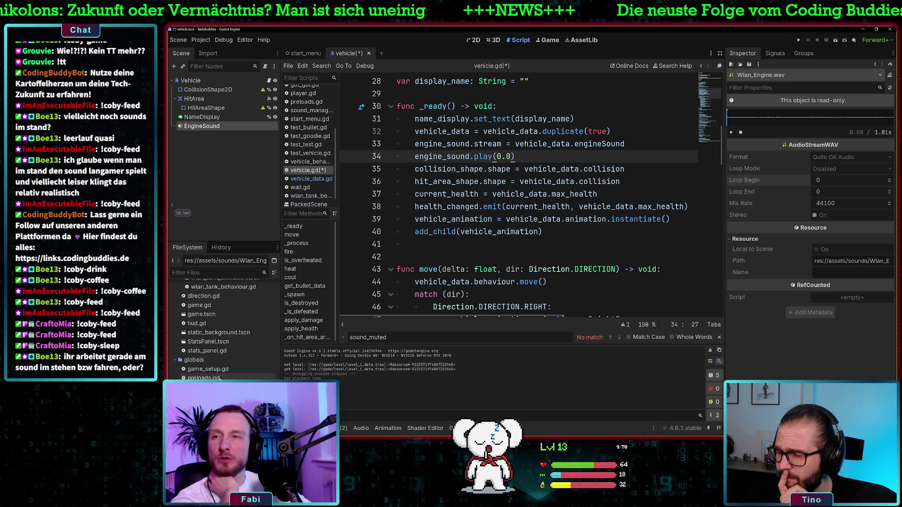
scroll(250, 368, down, 2)
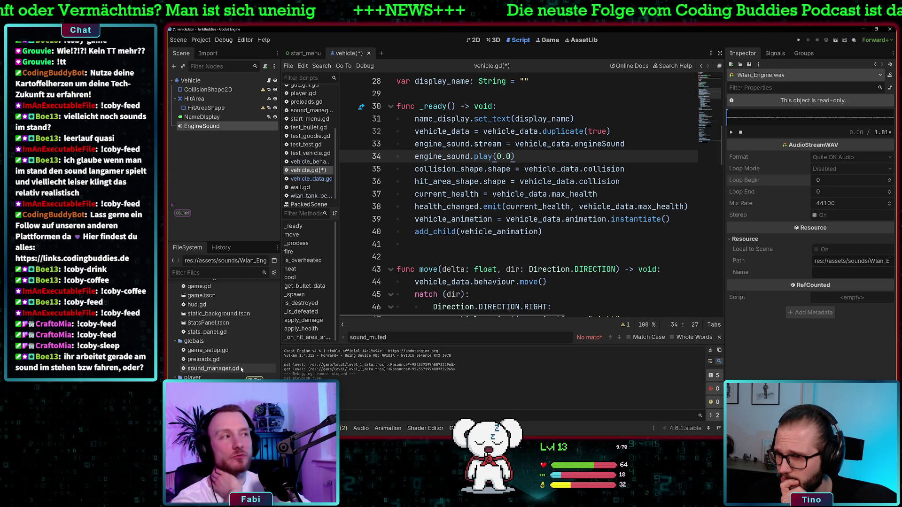
scroll(250, 368, down, 2)
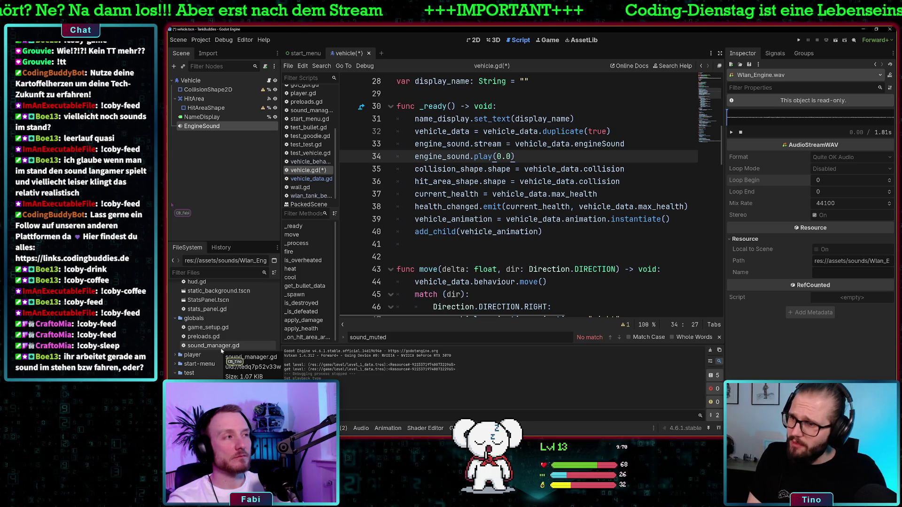
scroll(221, 350, up, 4)
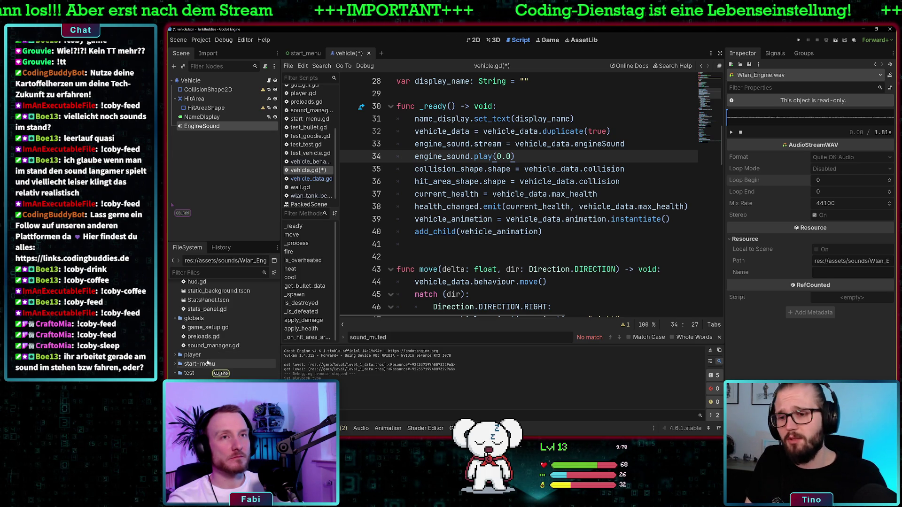
scroll(223, 342, up, 10)
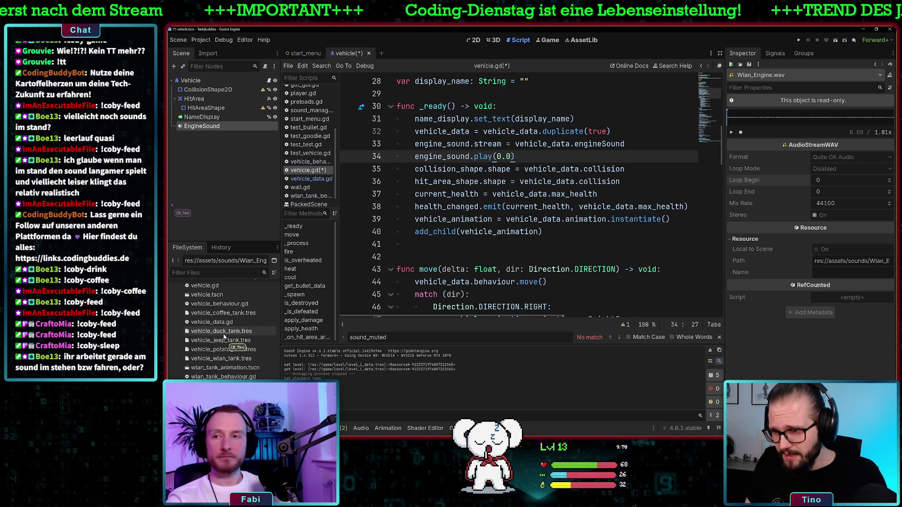
scroll(227, 334, up, 10)
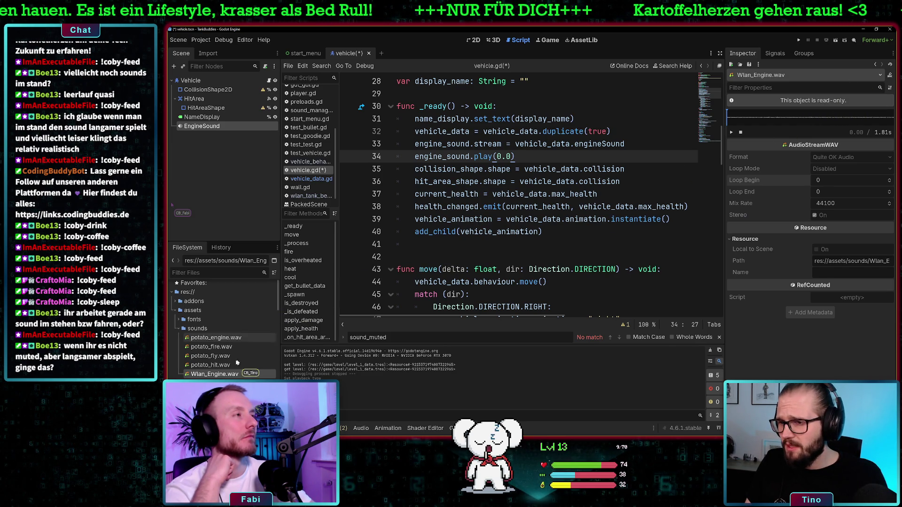
mouse_move(222, 377)
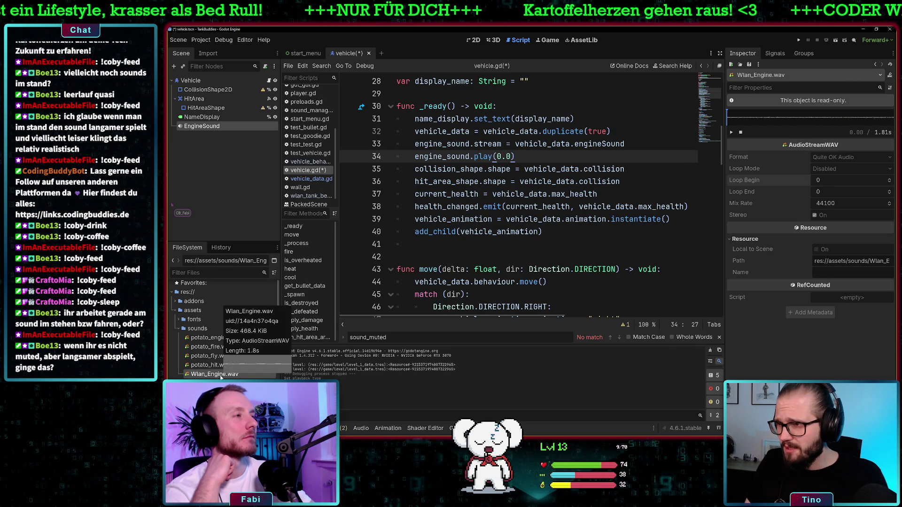
Step: Assign Wlan_Engine.wav as EngineSound's stream and expand it to see its settings
mouse_move(205, 377)
mouse_down()
mouse_move(235, 225)
mouse_move(228, 162)
mouse_move(202, 123)
mouse_move(197, 133)
mouse_move(202, 126)
mouse_up()
mouse_move(211, 375)
mouse_down()
mouse_move(202, 119)
mouse_move(214, 161)
mouse_up()
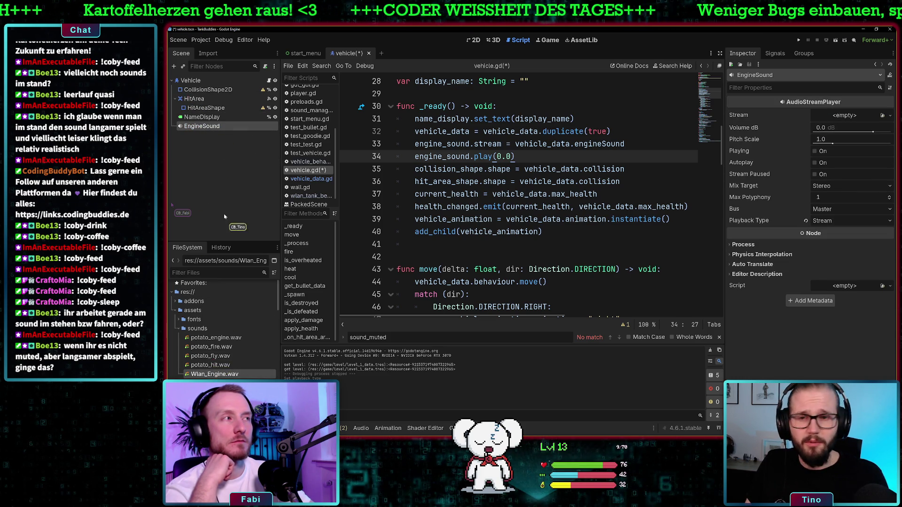
drag(220, 375, 850, 123)
click(850, 123)
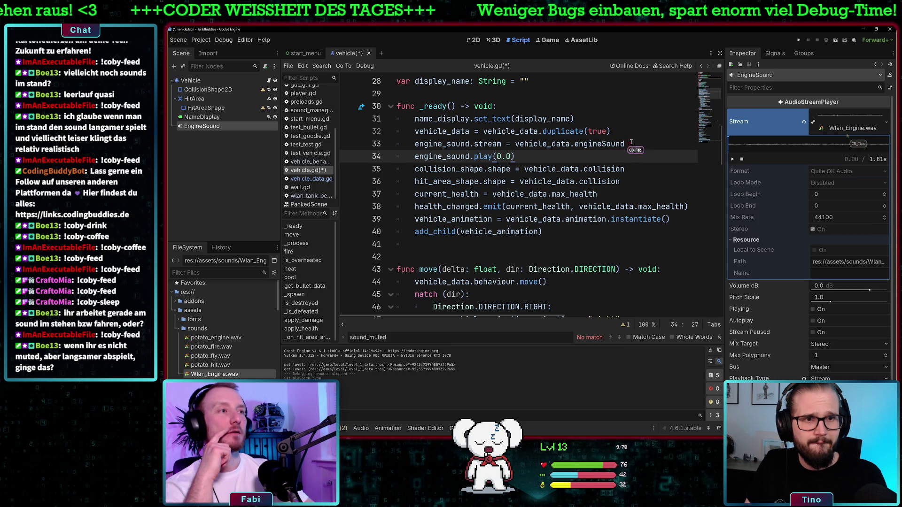
drag(624, 144, 479, 146)
key(shift+Down)
key(shift+Down)
key(shift+Down)
key(shift+End)
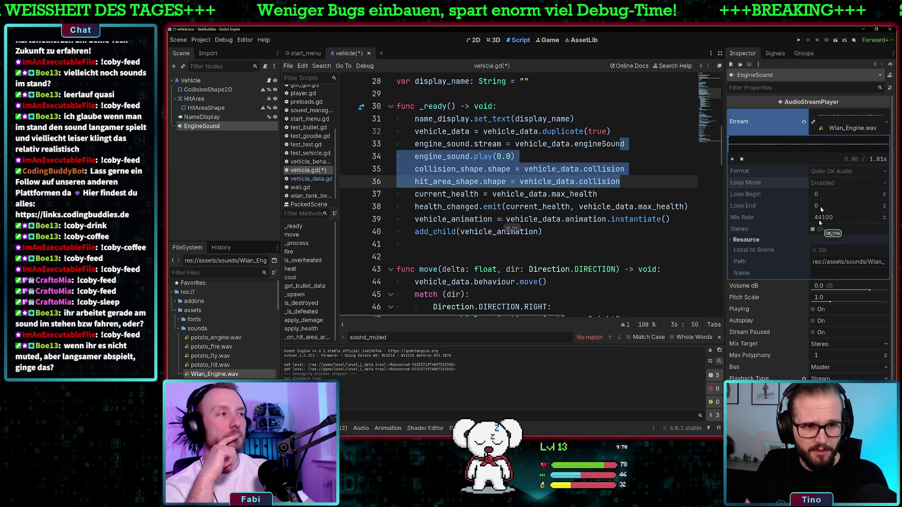
Step: Clear EngineSound's stream and bring up vehicle_wlan_tank.tres in the Inspector
right_click(850, 134)
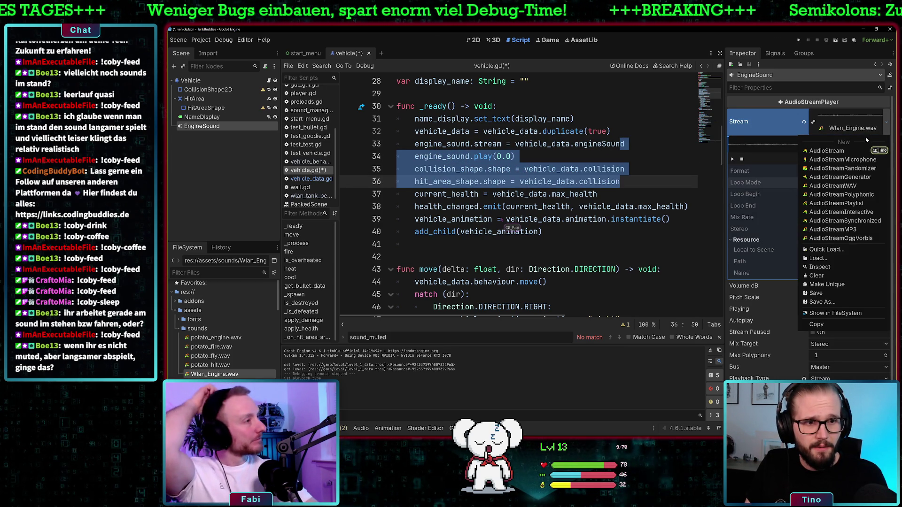
click(838, 276)
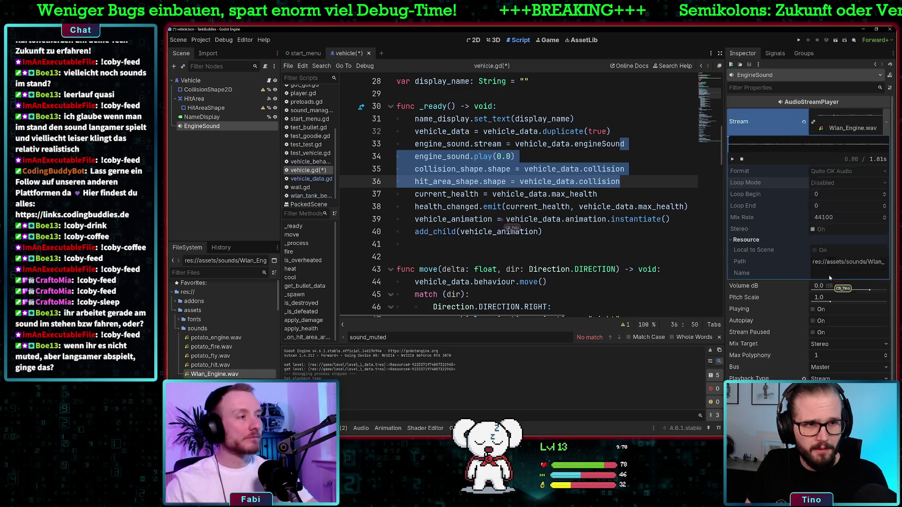
scroll(214, 369, down, 6)
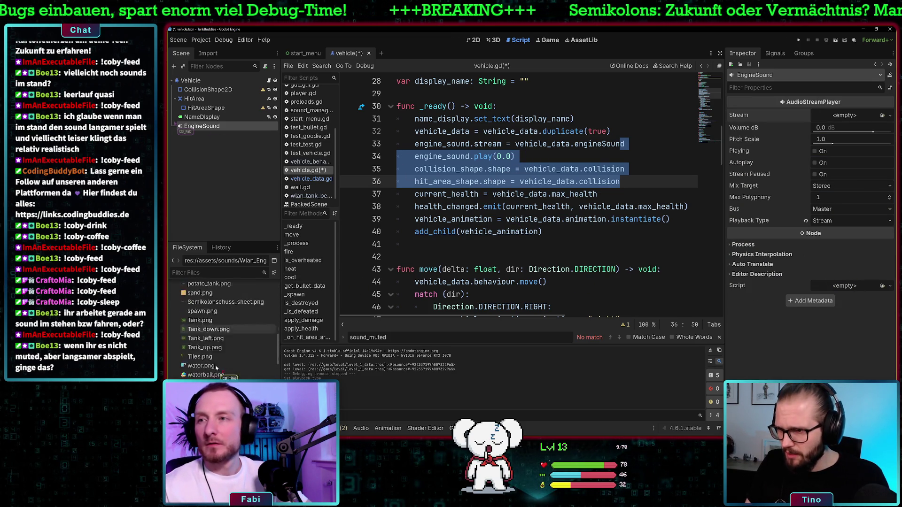
scroll(220, 357, down, 8)
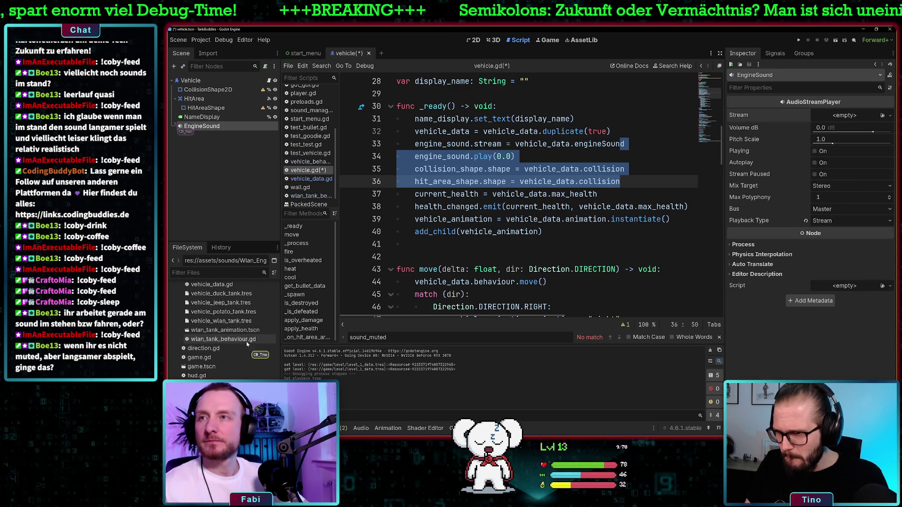
click(246, 321)
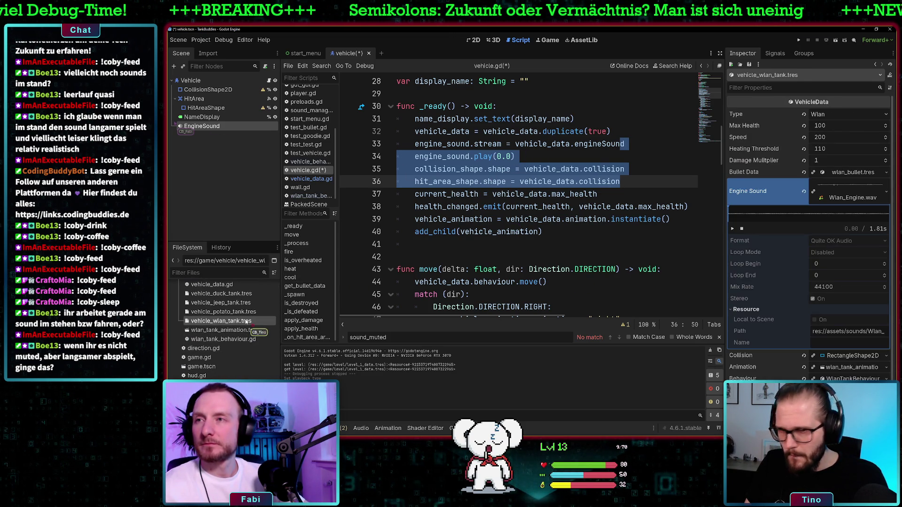
Step: Swap the Wlan tank's Engine Sound from Wlan_Engine.wav to a new empty AudioStreamWAV
click(885, 192)
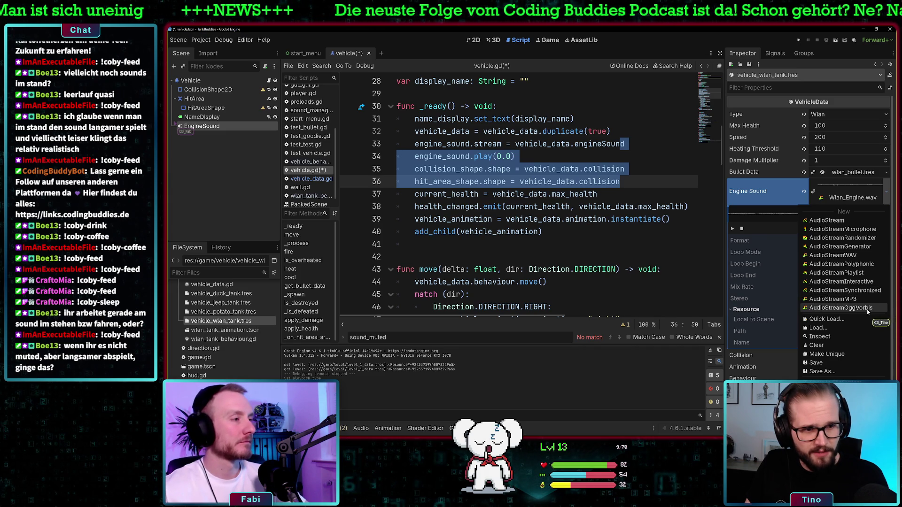
click(856, 256)
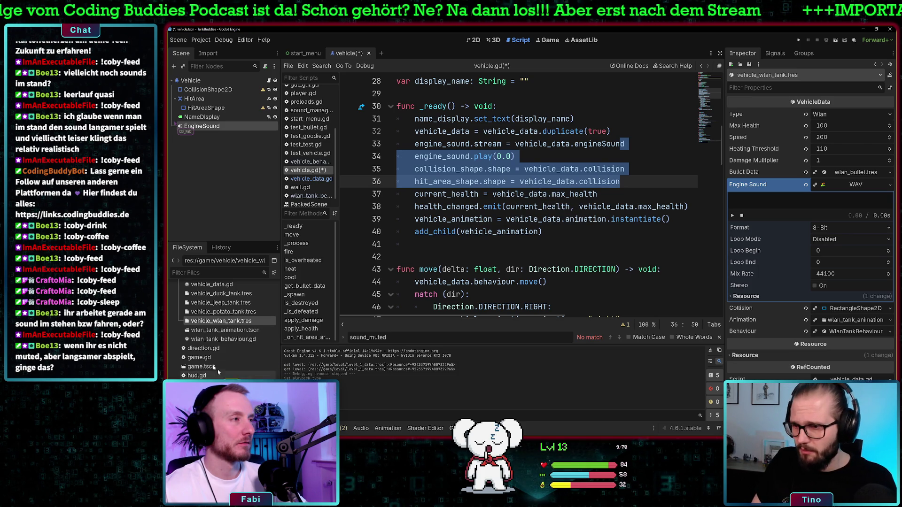
click(246, 312)
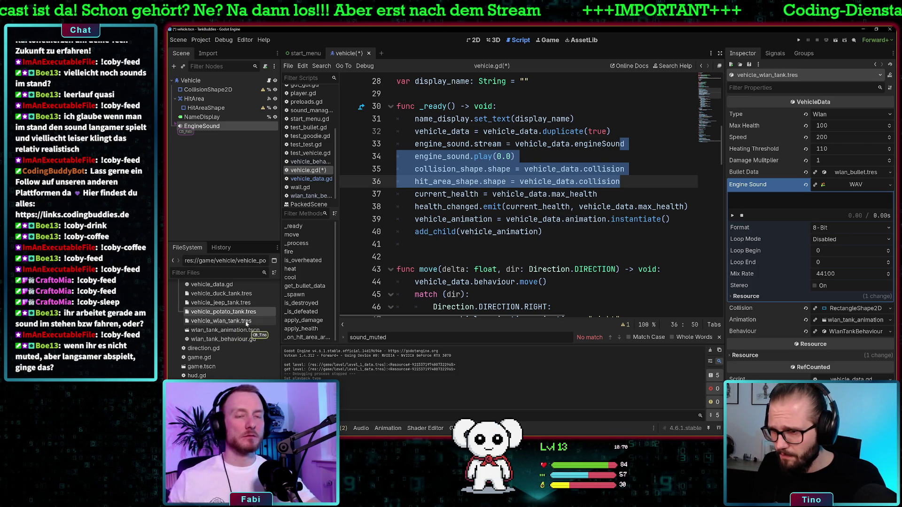
scroll(237, 315, up, 2)
Step: Change the engineSound export type on line 11 of vehicle_data.gd to AudioStreamWAV and save
double_click(226, 304)
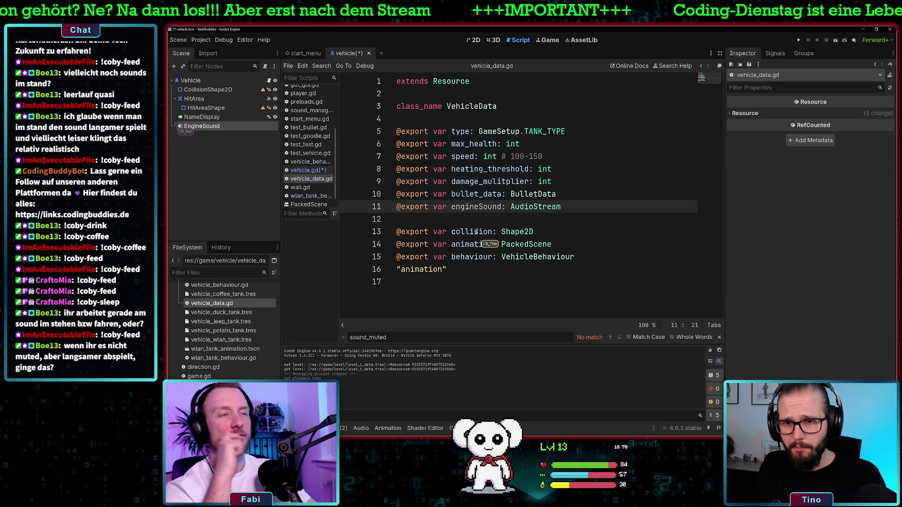
click(585, 207)
text(WAV)
key(ctrl+s)
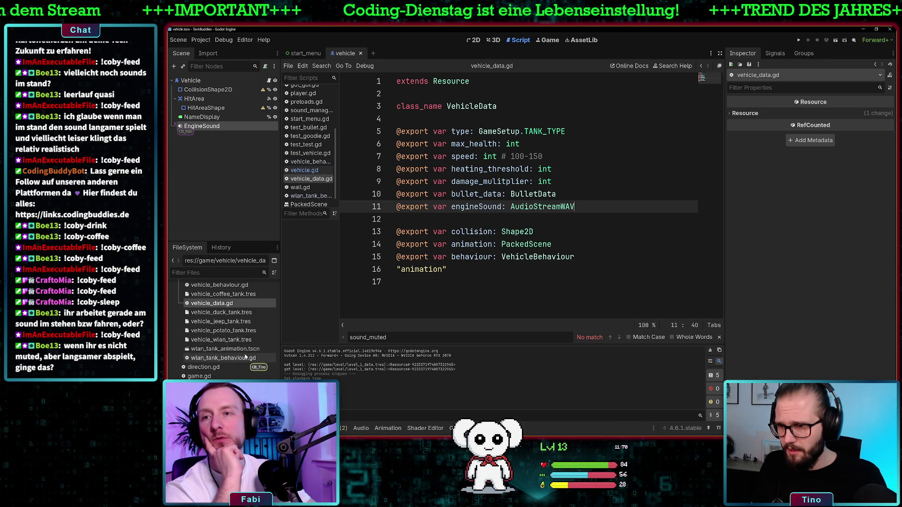
Step: Reselect vehicle_wlan_tank.tres and drag Wlan_Engine.wav into its Engine Sound slot
click(221, 358)
click(241, 340)
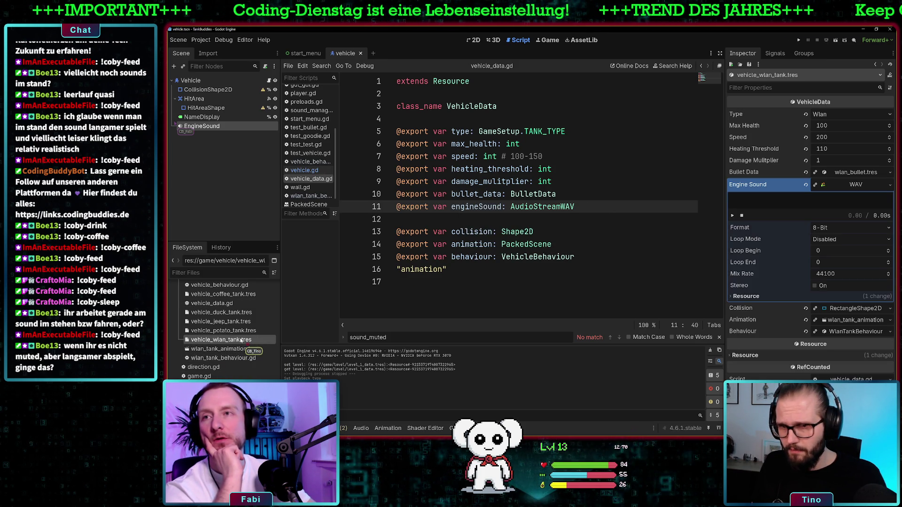
scroll(216, 324, up, 10)
scroll(214, 322, down, 3)
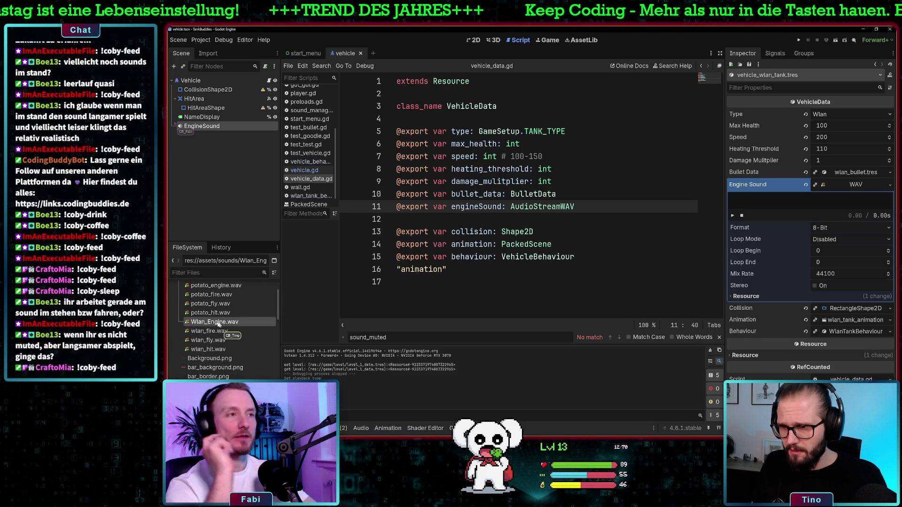
drag(214, 322, 866, 185)
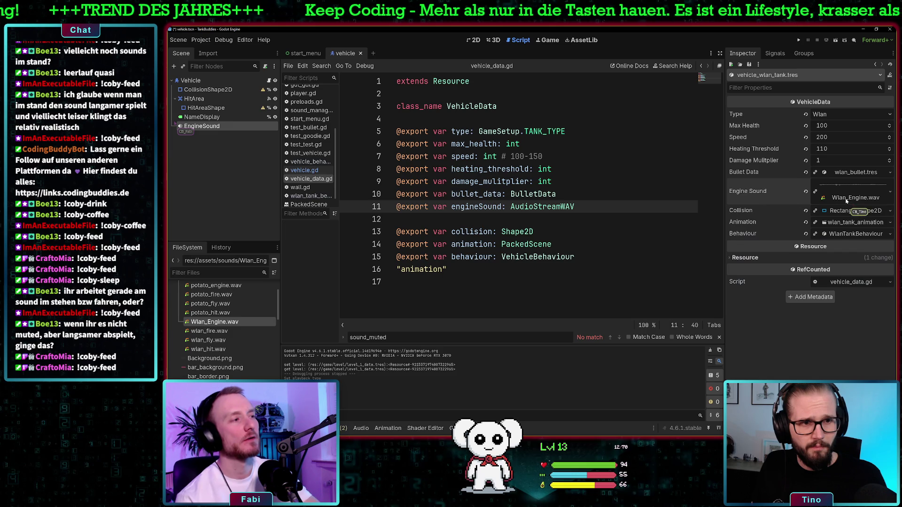
Step: Create a new AudioStreamWAV for Engine Sound with Forward loop mode and Quite OK Audio format
click(888, 196)
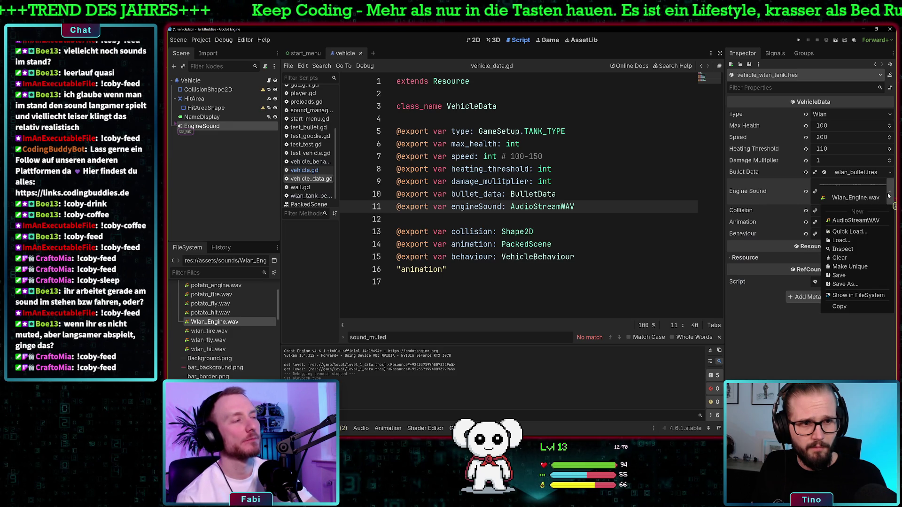
click(874, 220)
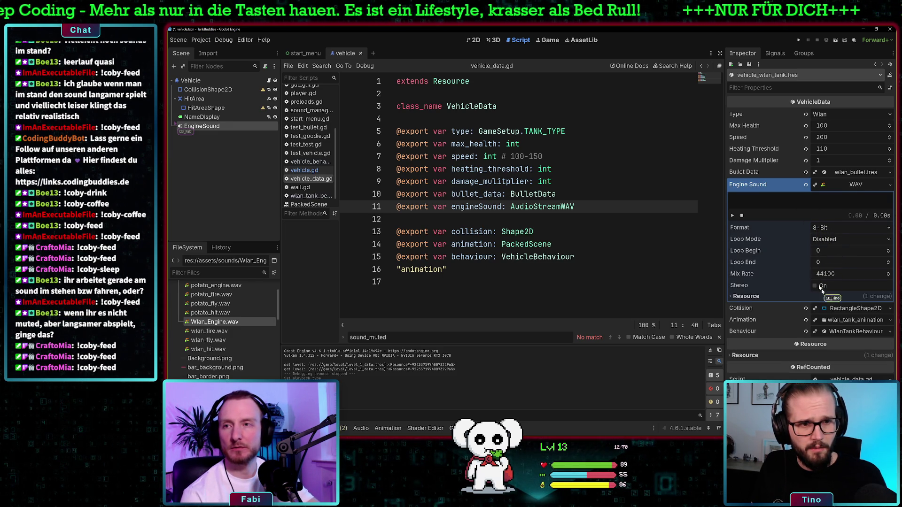
click(830, 240)
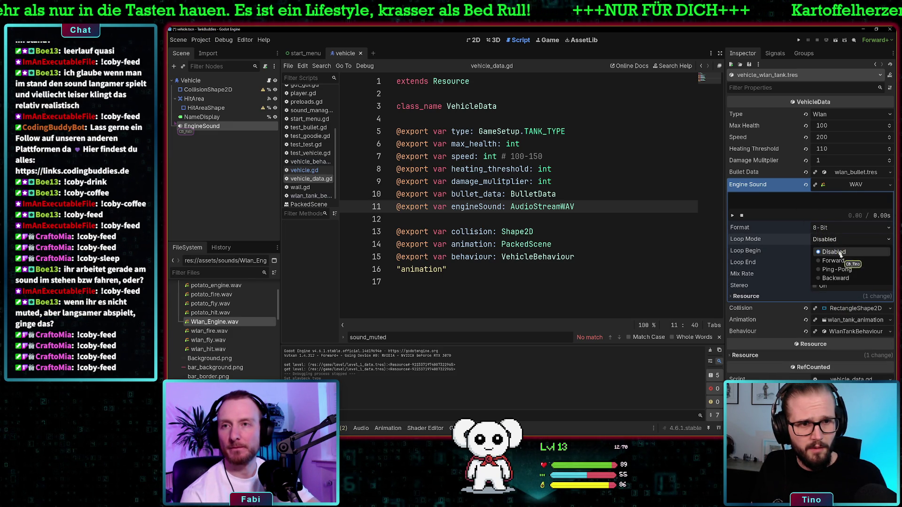
click(857, 263)
click(831, 228)
click(841, 267)
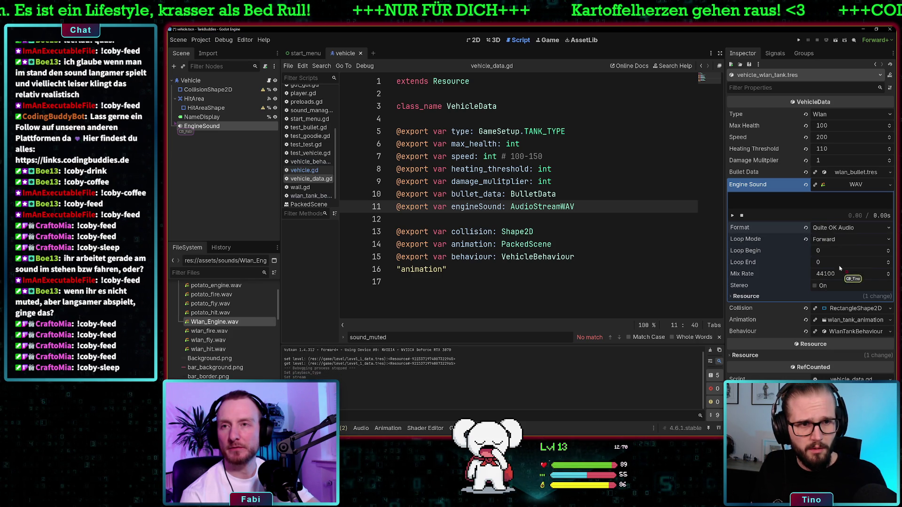
Step: Set the stream's Loop End to 1 and expand its Resource details
click(830, 262)
text(1)
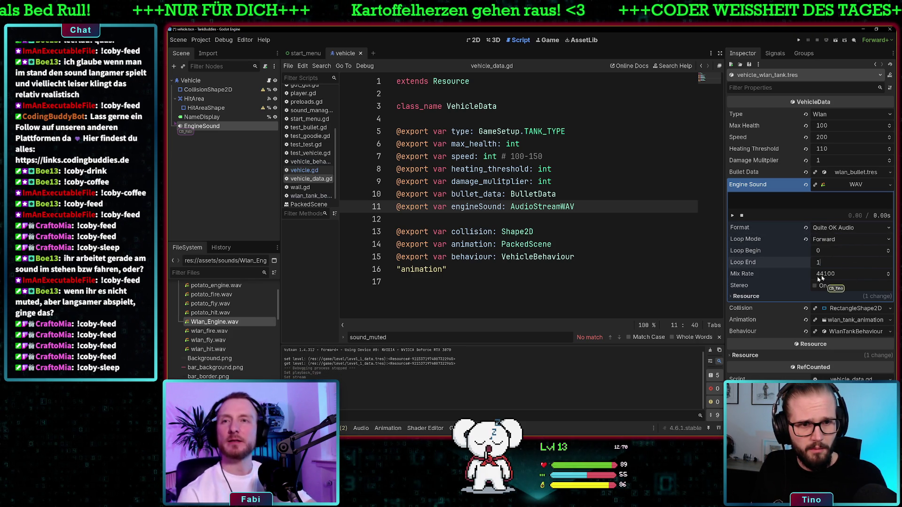
key(Return)
click(730, 296)
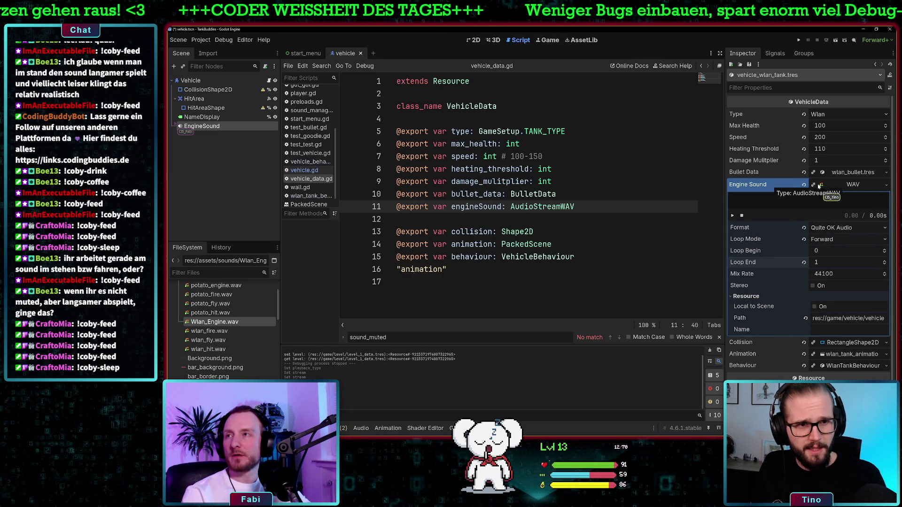
click(886, 186)
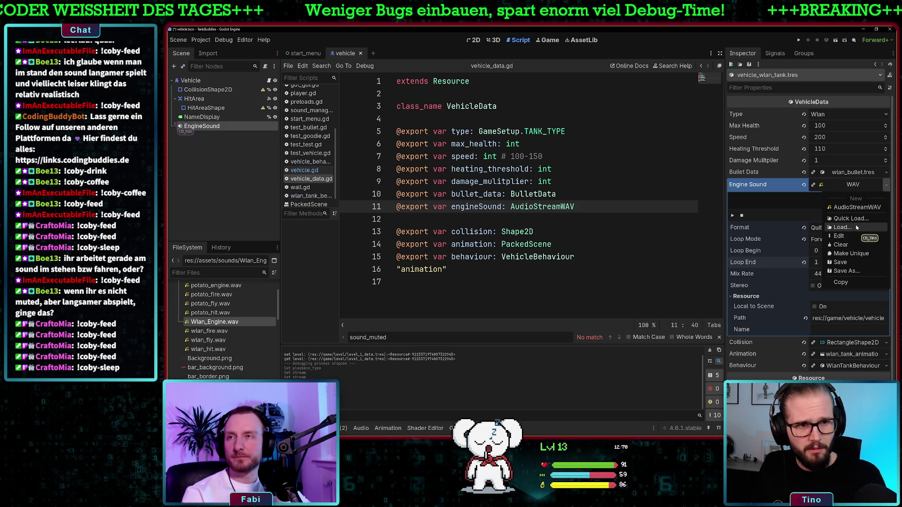
Step: Load res://assets/sounds/Wlan_Engine.wav into the Wlan tank's Engine Sound slot
click(842, 227)
double_click(488, 175)
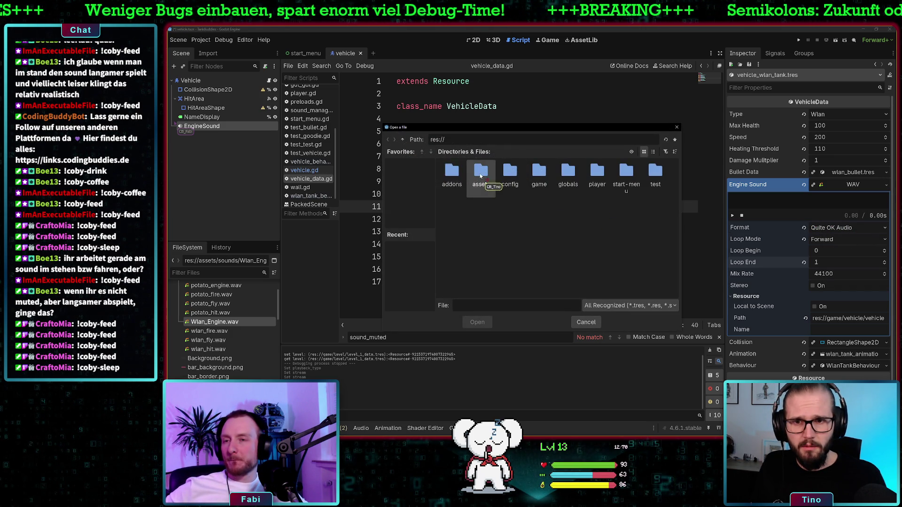
double_click(481, 175)
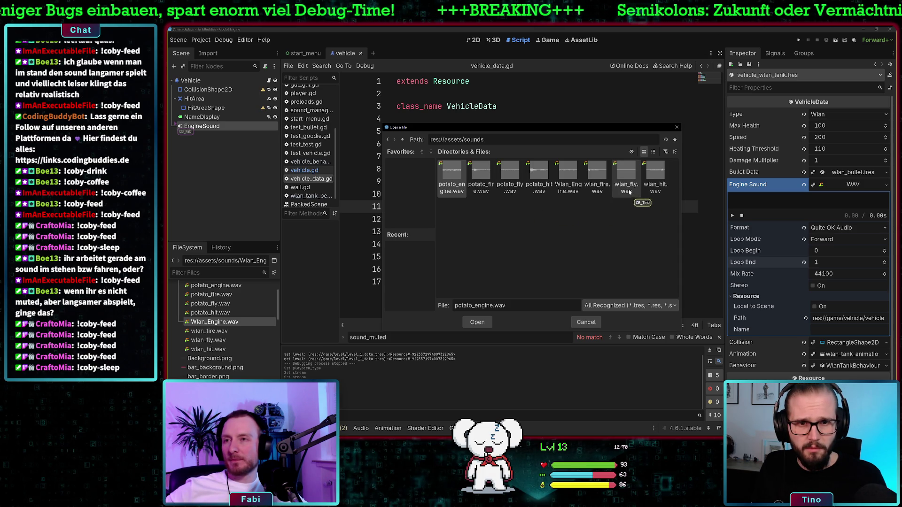
click(568, 178)
click(477, 322)
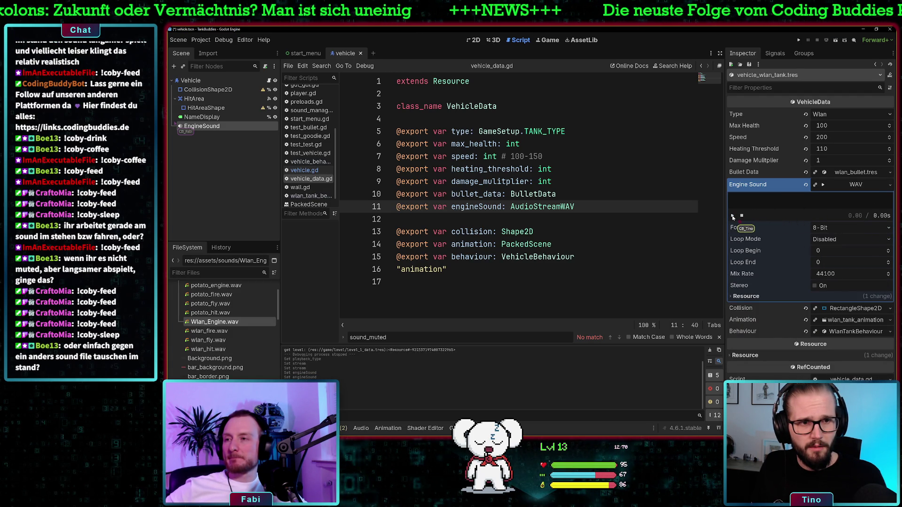
Step: Set the engine WAV to Forward loop mode and Quite OK Audio format, then preview it
click(834, 240)
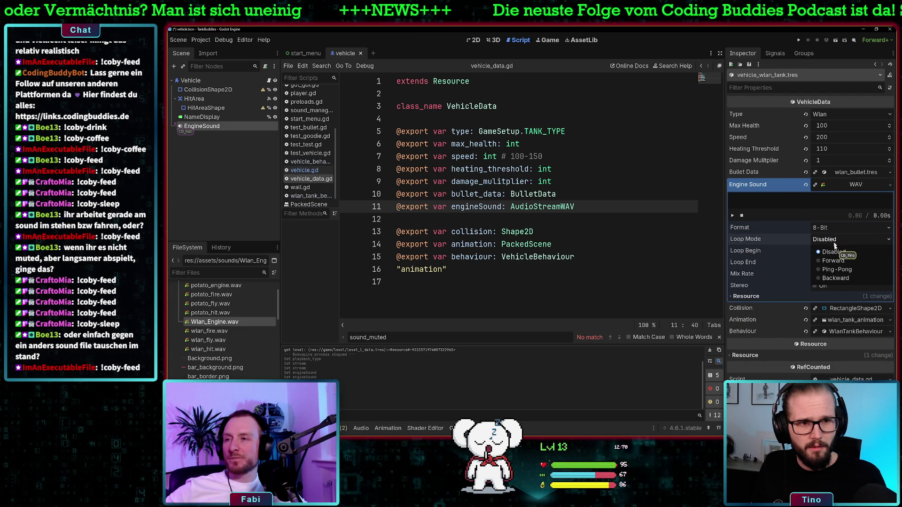
click(833, 261)
click(826, 228)
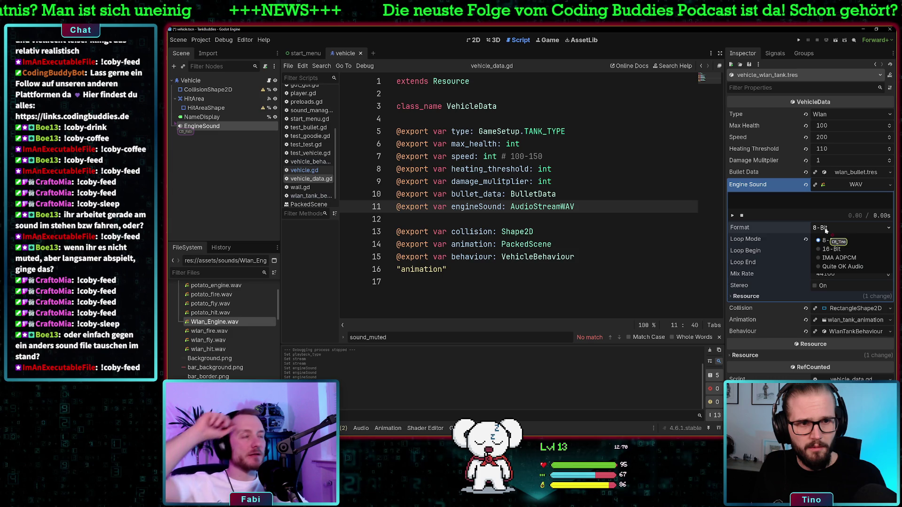
click(848, 266)
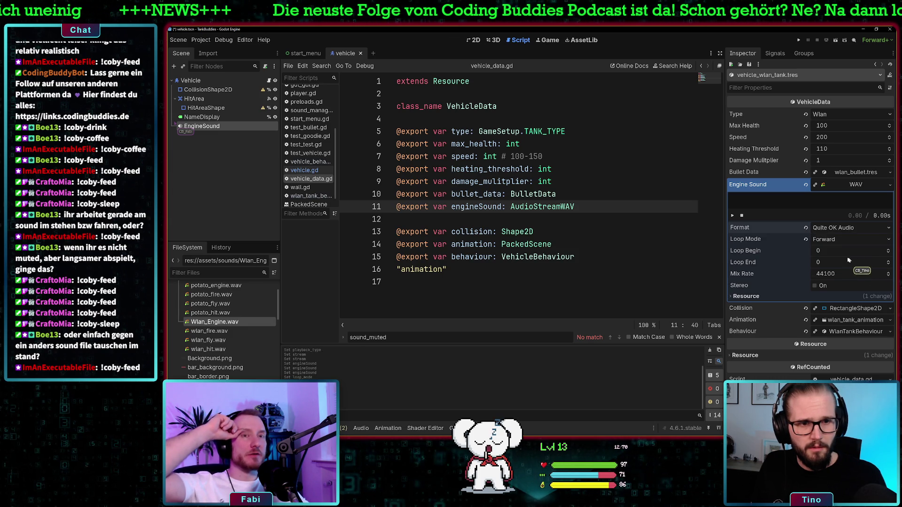
click(732, 216)
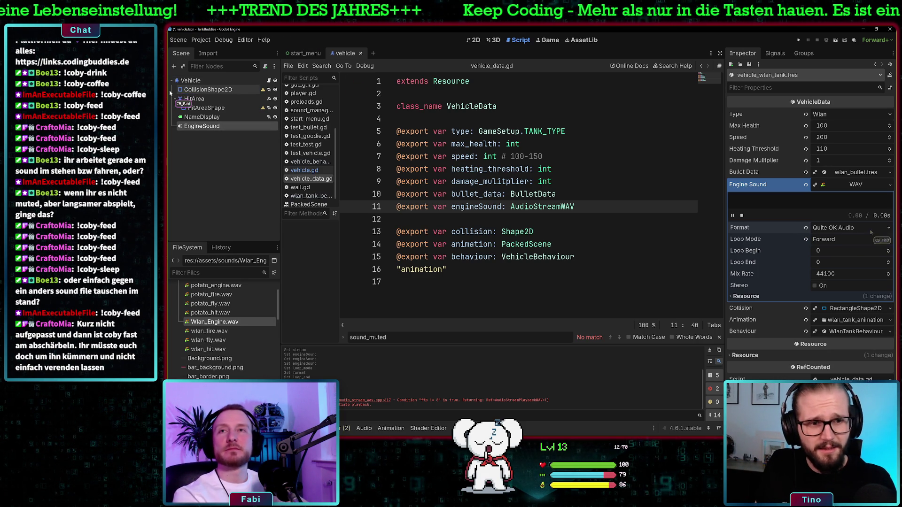
Step: Change the engine WAV's Loop End value to 1
double_click(483, 209)
click(576, 214)
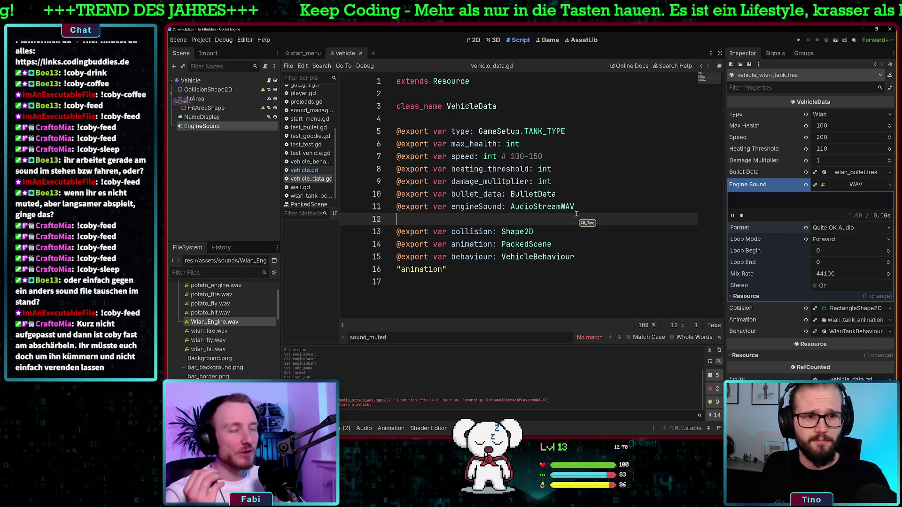
click(825, 263)
text(1)
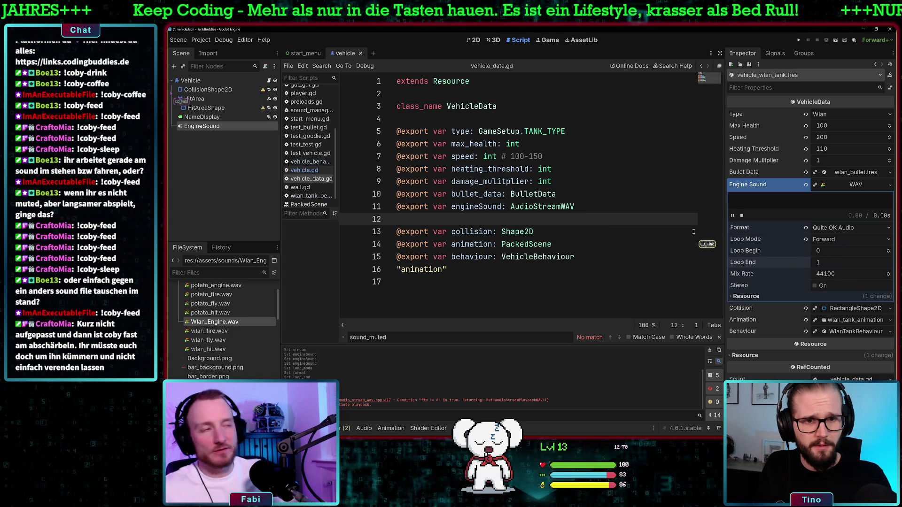
click(652, 219)
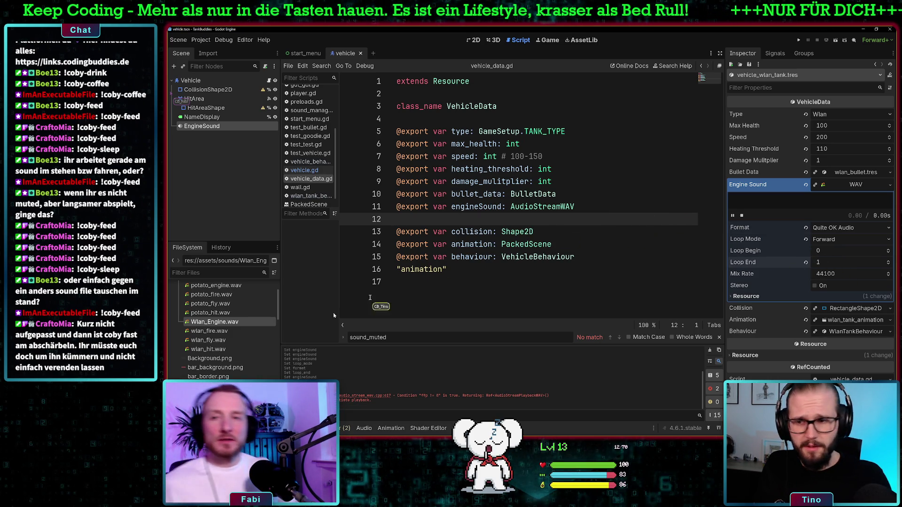
scroll(229, 359, down, 5)
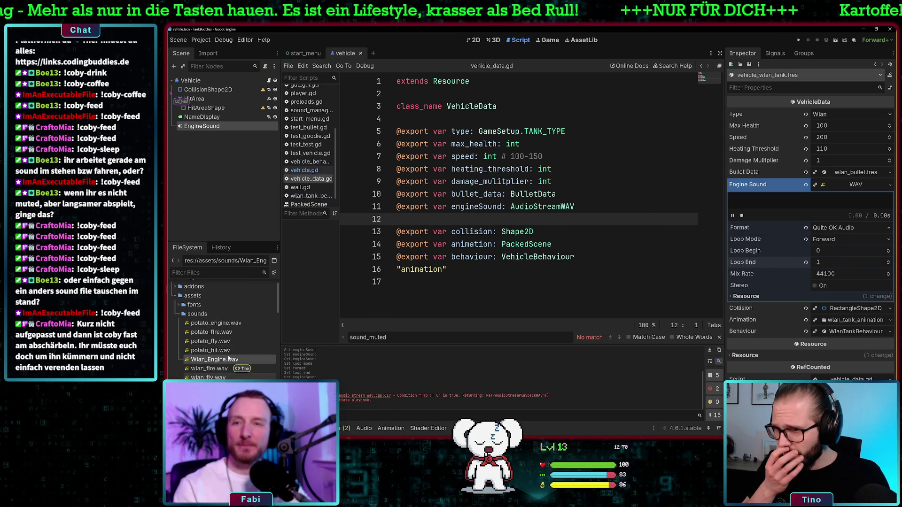
scroll(211, 351, down, 10)
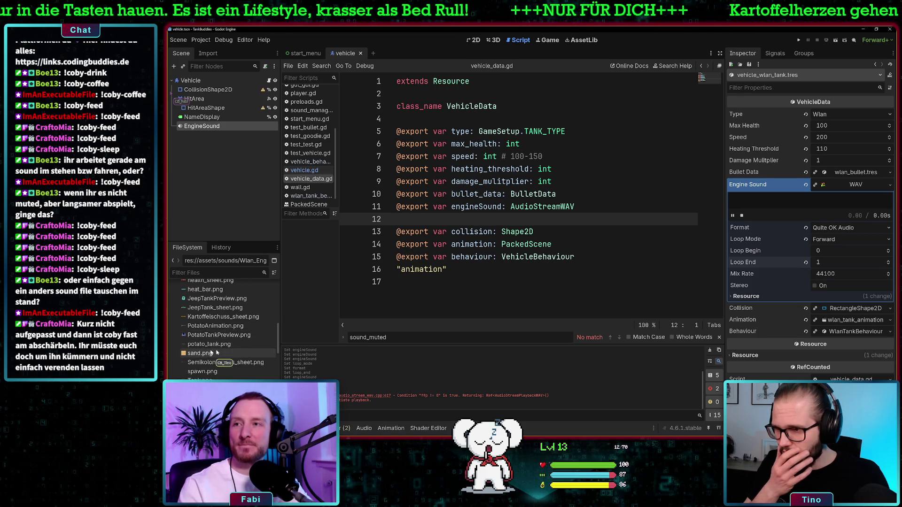
scroll(232, 352, down, 5)
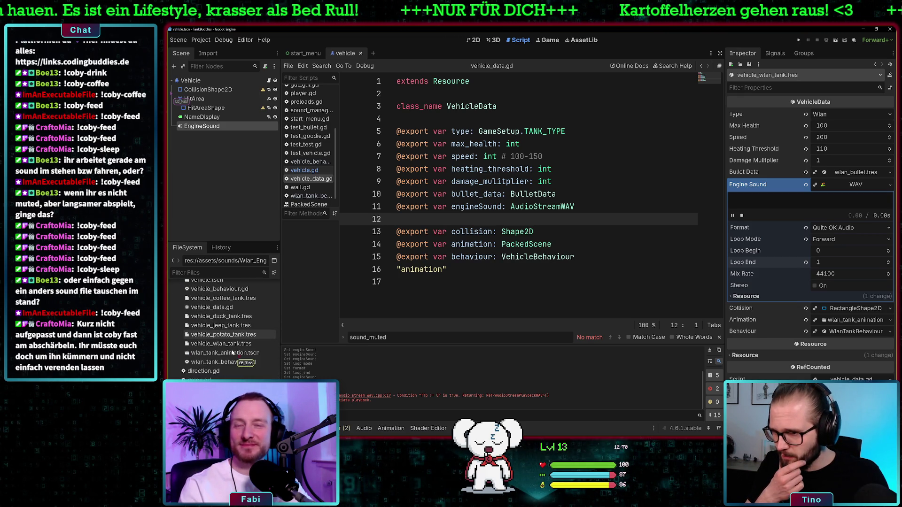
scroll(226, 366, up, 4)
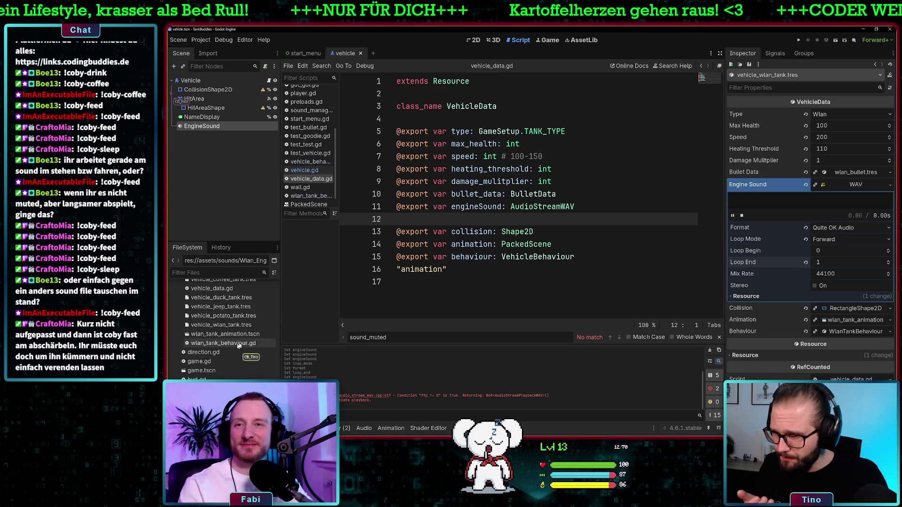
Step: Open vehicle.gd and place the caret on the _ready lines that assign and play engine_sound
scroll(235, 324, up, 4)
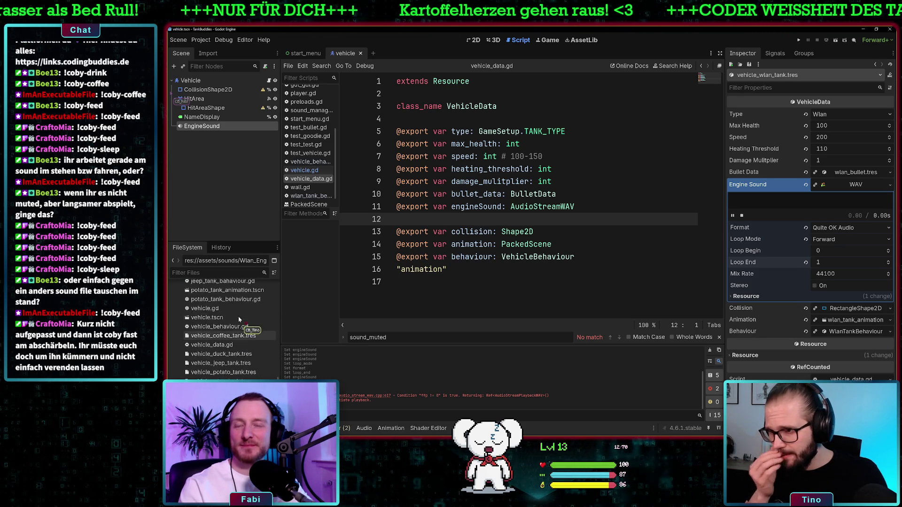
double_click(221, 326)
click(562, 184)
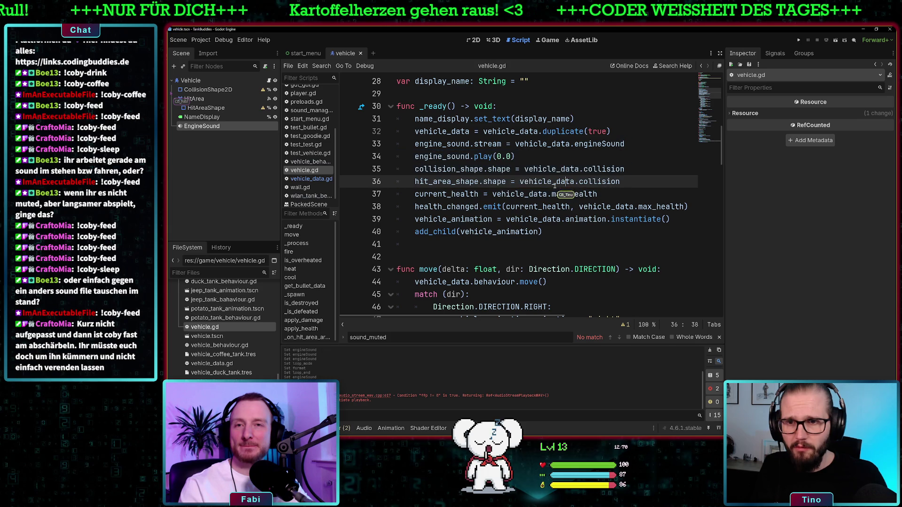
click(520, 159)
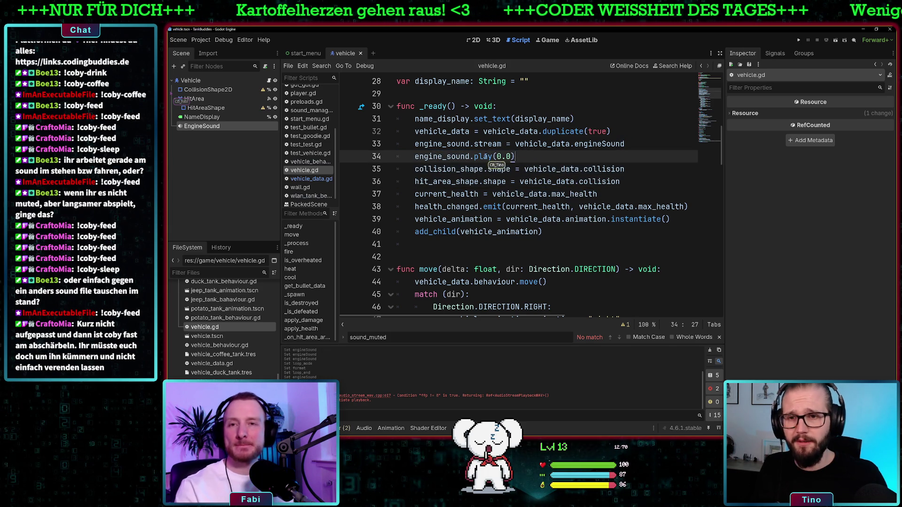
click(625, 144)
scroll(596, 183, up, 1)
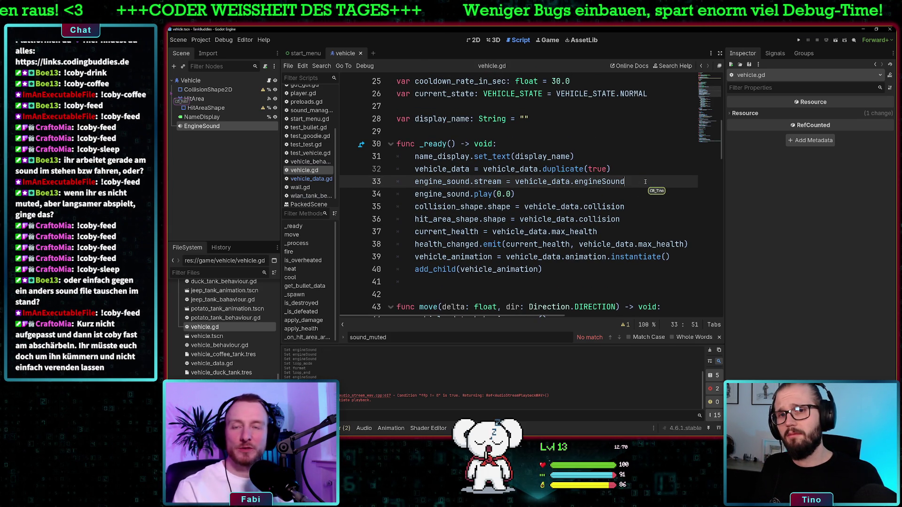
key(Return)
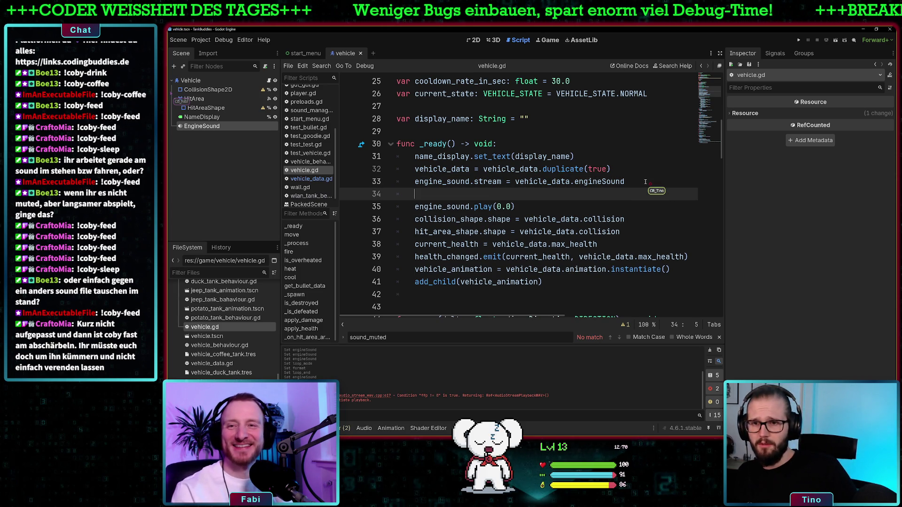
text(engine_sound.stream.)
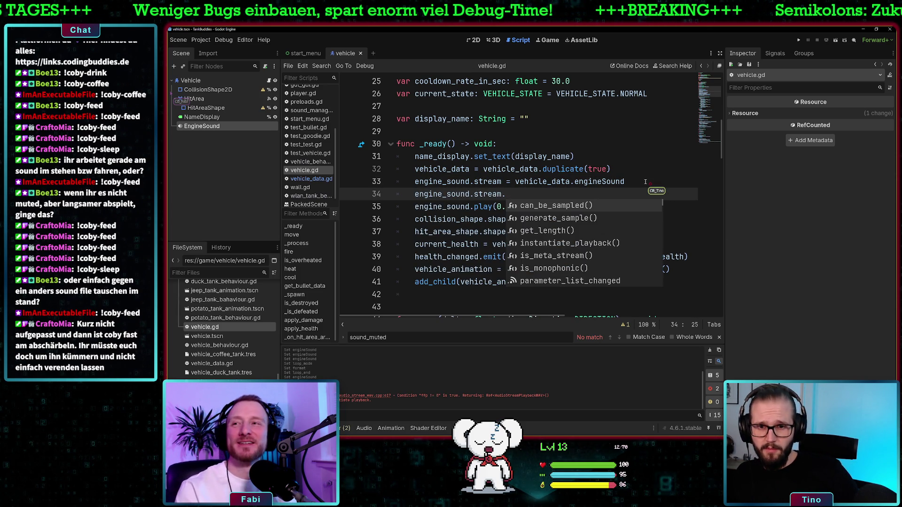
key(Down)
key(Down)
key(Down)
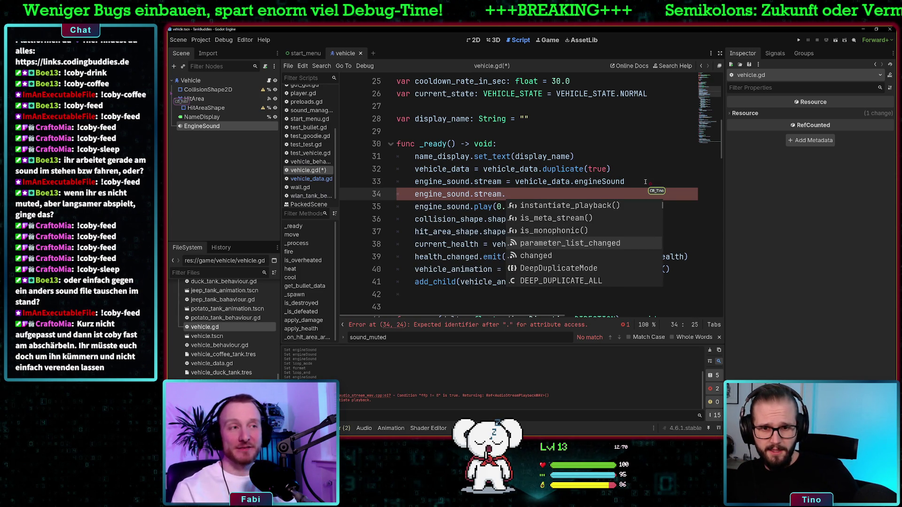
key(Down)
key(Down)
key(Down)
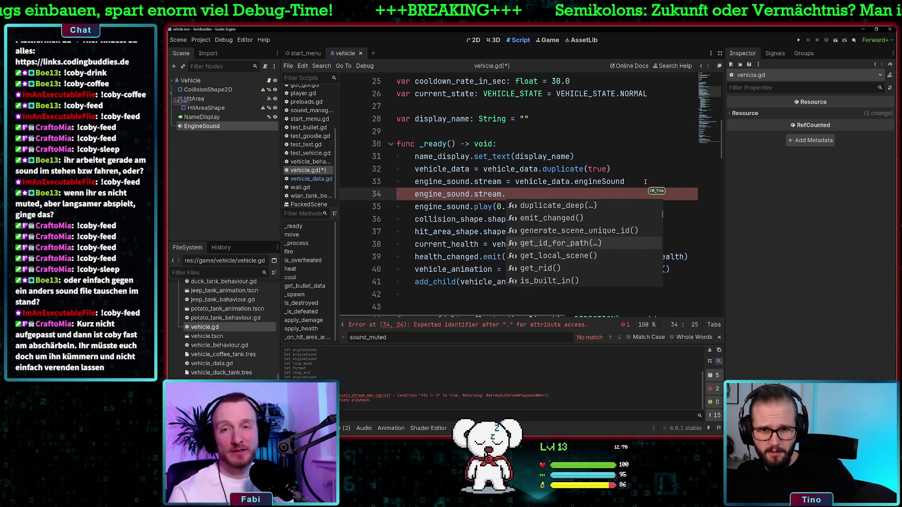
key(Down)
key(Down)
key(Down)
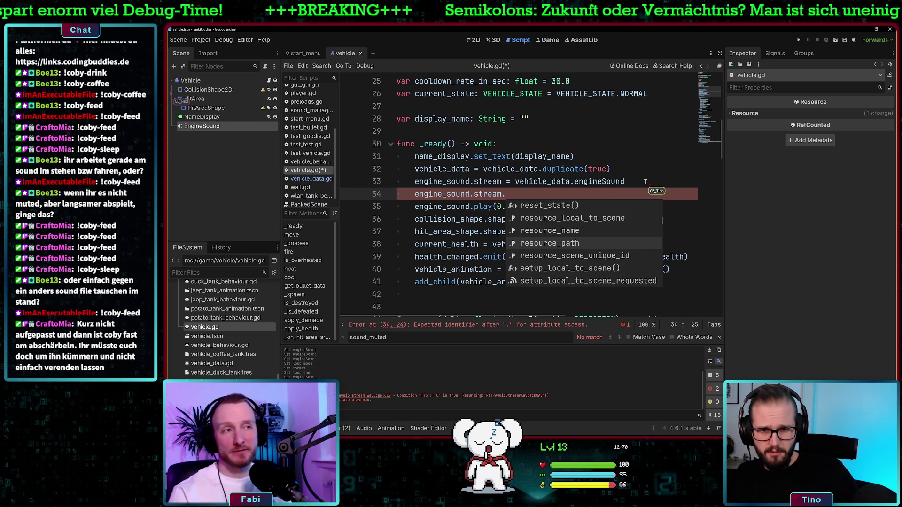
key(Down)
key(Down)
key(Down)
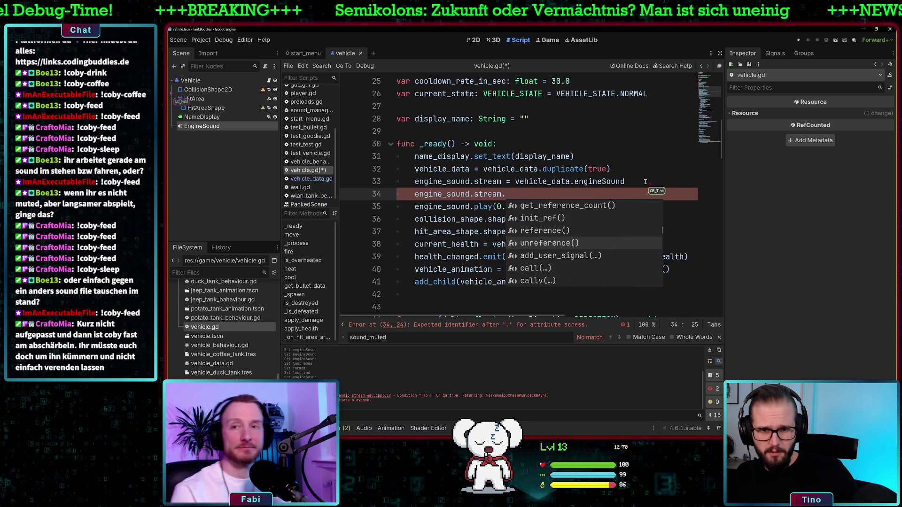
key(Down)
key(Down)
key(Down)
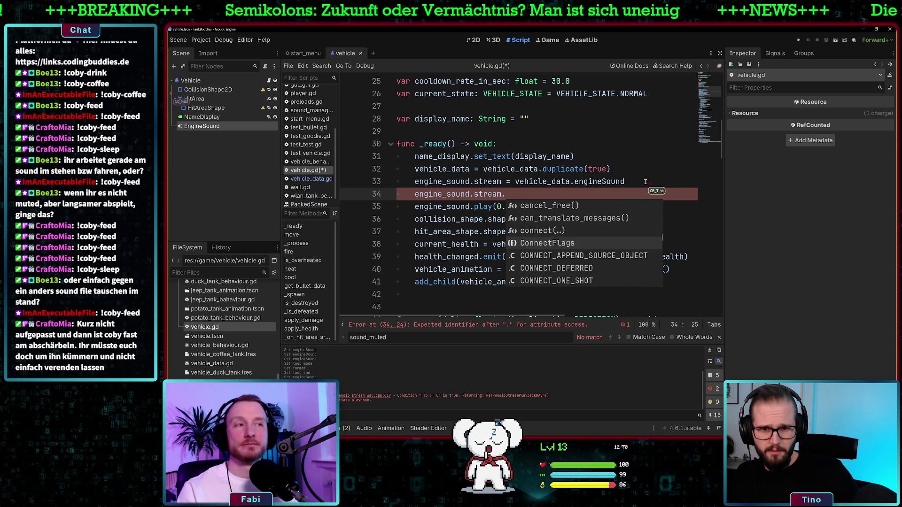
key(Down)
key(Down)
key(Down)
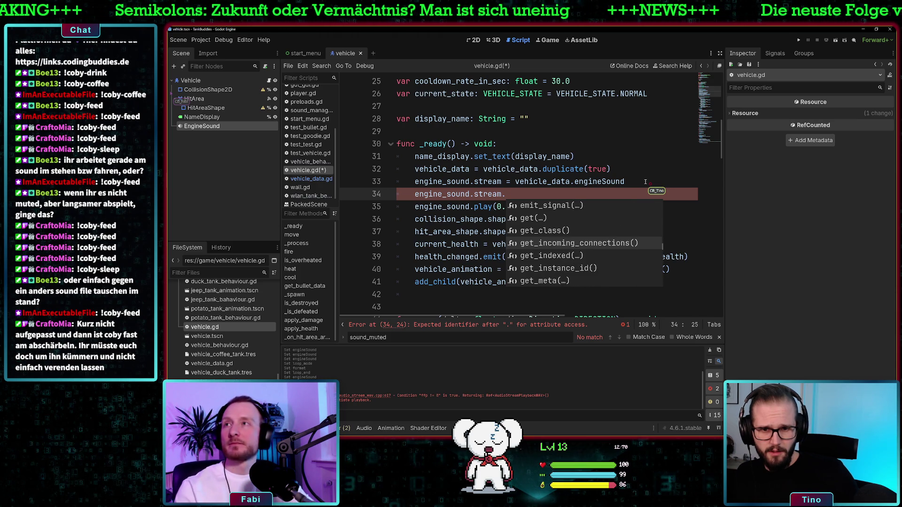
key(Escape)
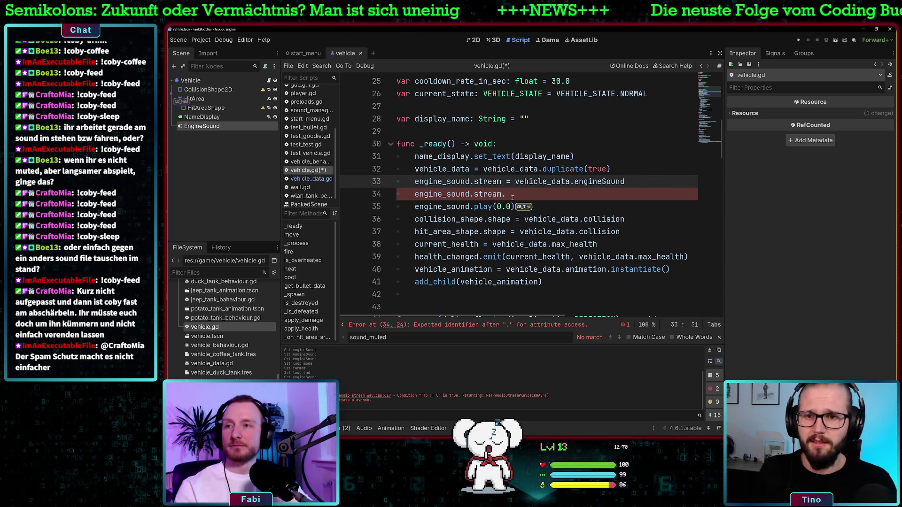
click(384, 201)
click(392, 193)
key(shift+End)
key(BackSpace)
key(BackSpace)
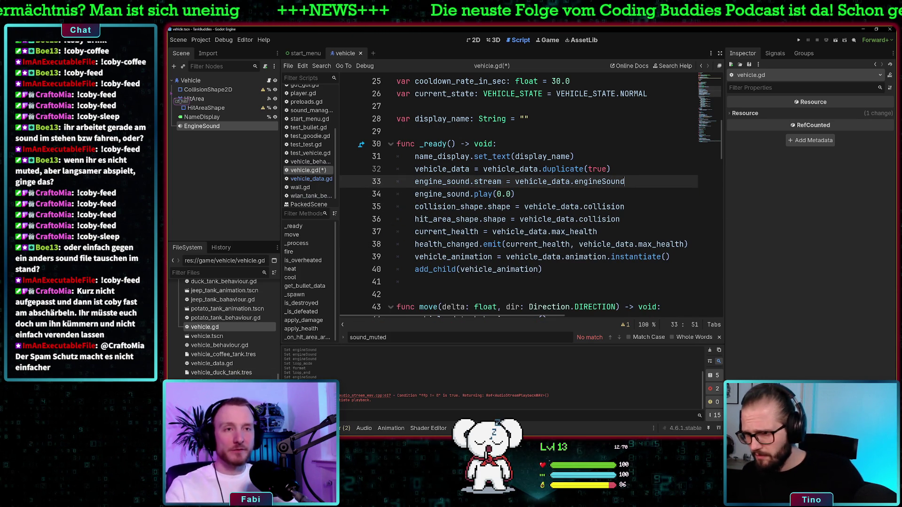
click(252, 363)
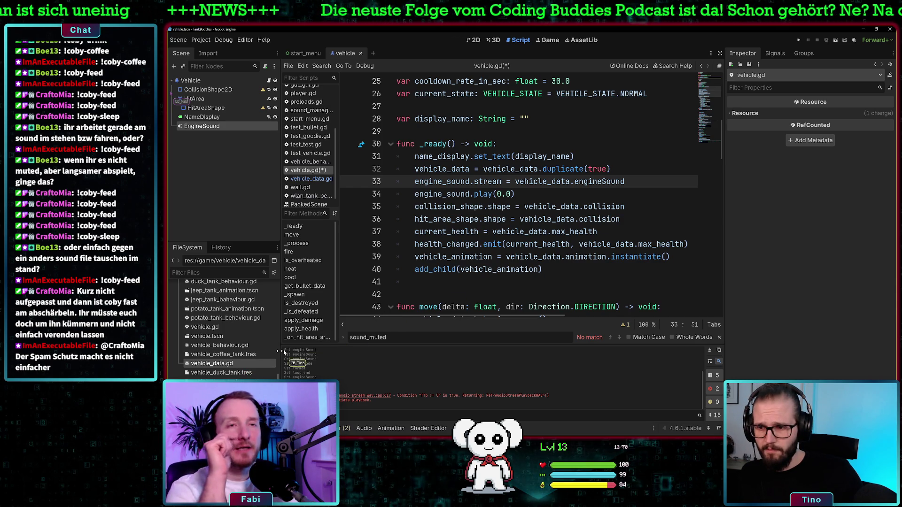
double_click(252, 363)
Step: Read the AudioStreamWAV reference's Properties and Enumerations, then return to vehicle_data.gd
ctrl+click(514, 211)
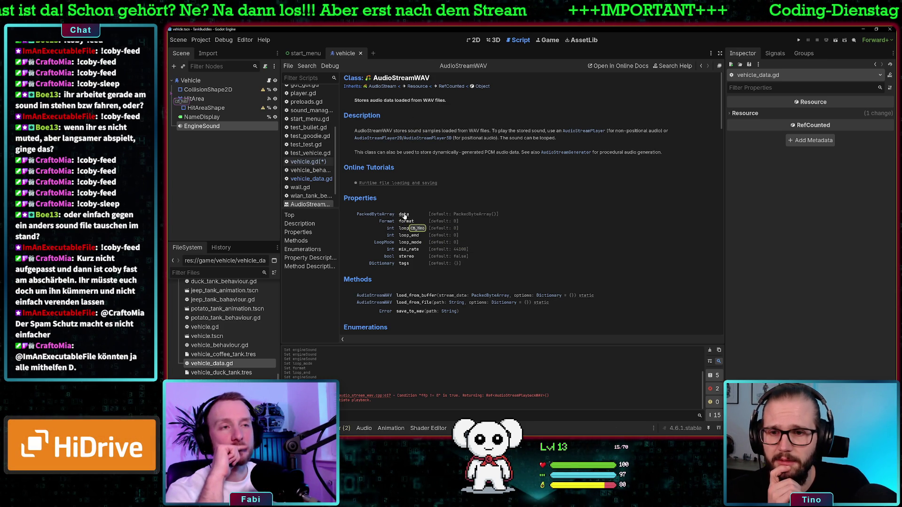
scroll(527, 204, down, 1)
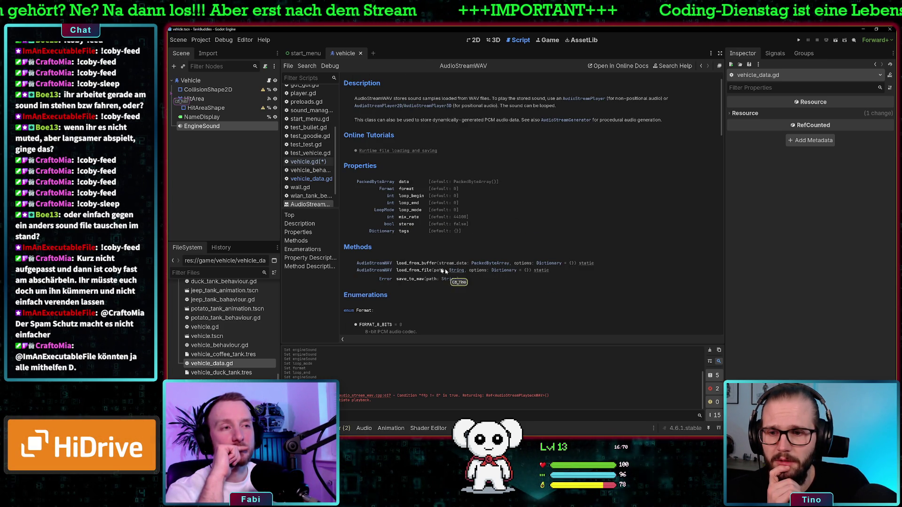
scroll(486, 276, down, 1)
scroll(475, 278, down, 8)
scroll(474, 277, down, 7)
scroll(474, 276, up, 8)
scroll(472, 275, up, 3)
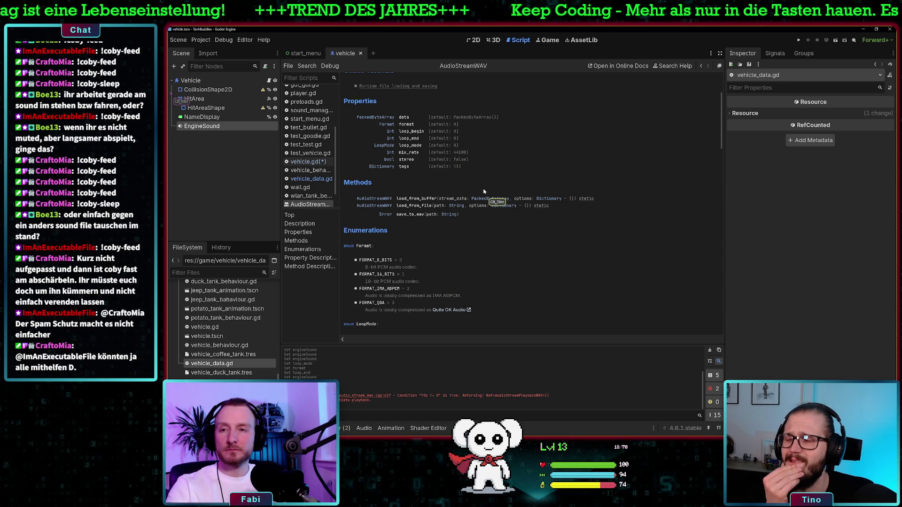
double_click(240, 365)
Step: Retype the engineSound type on line 11 as AudioStreamPlayback from autocomplete
double_click(565, 207)
text(Audio)
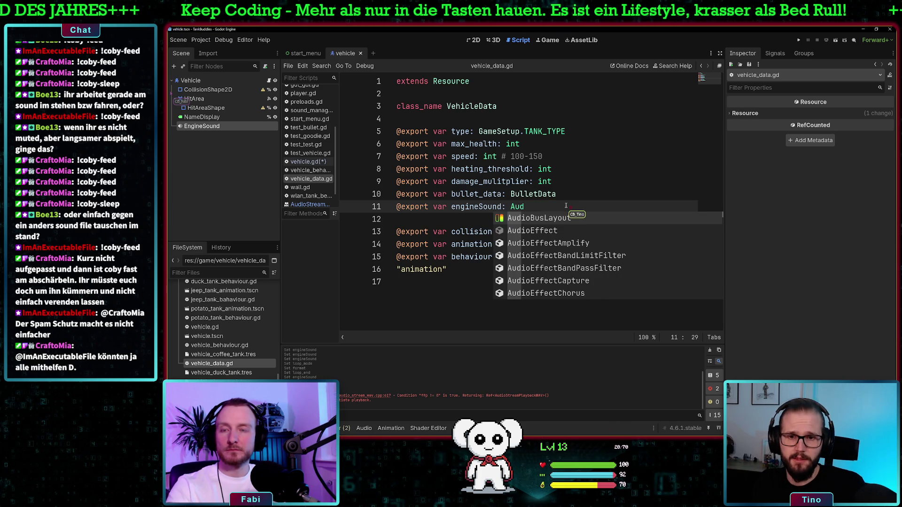
text(Stream)
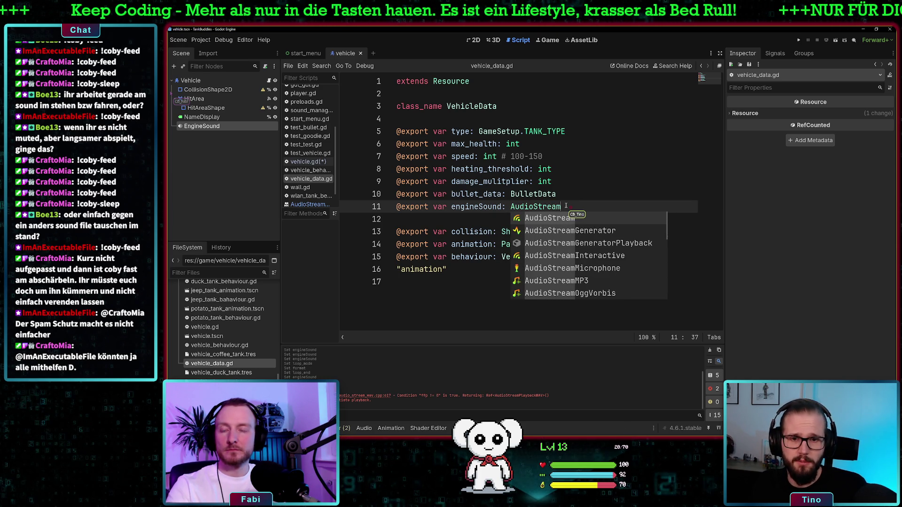
scroll(647, 266, down, 2)
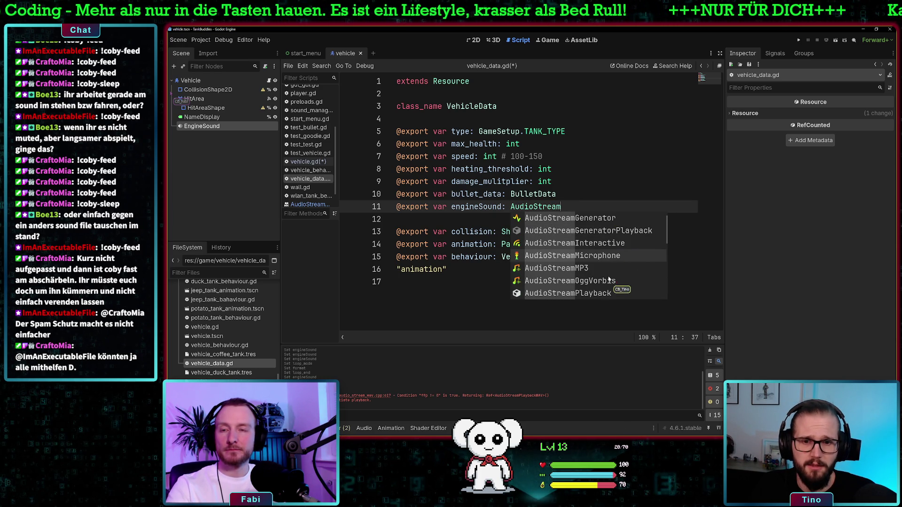
scroll(647, 267, down, 2)
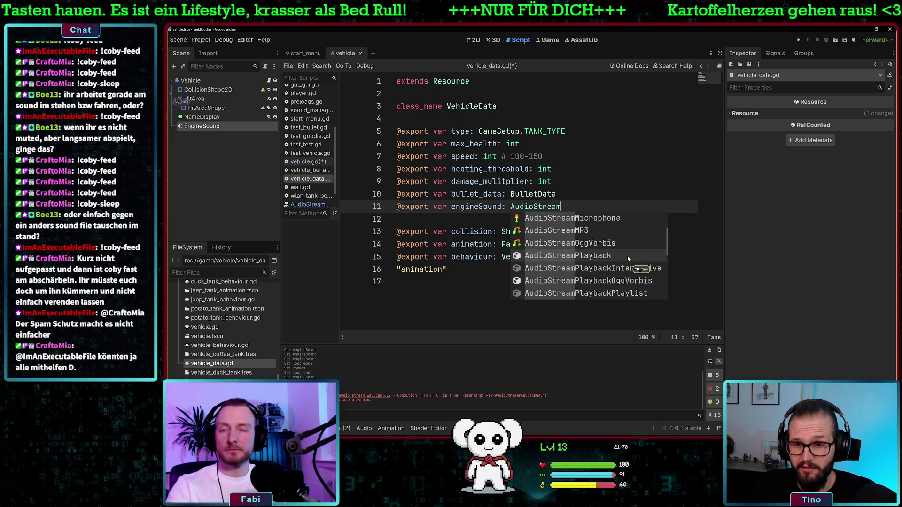
click(627, 258)
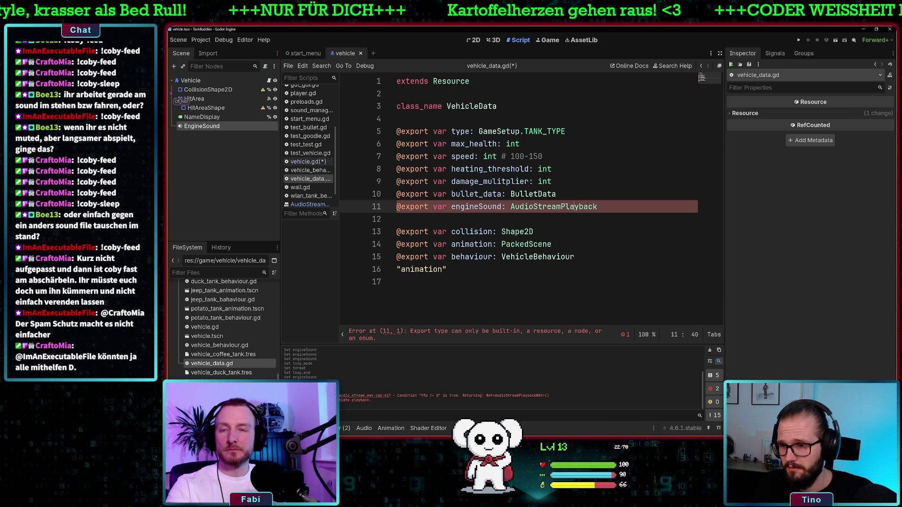
Step: Select vehicle_wlan_tank.tres and show the options for its Engine Sound resource
click(223, 409)
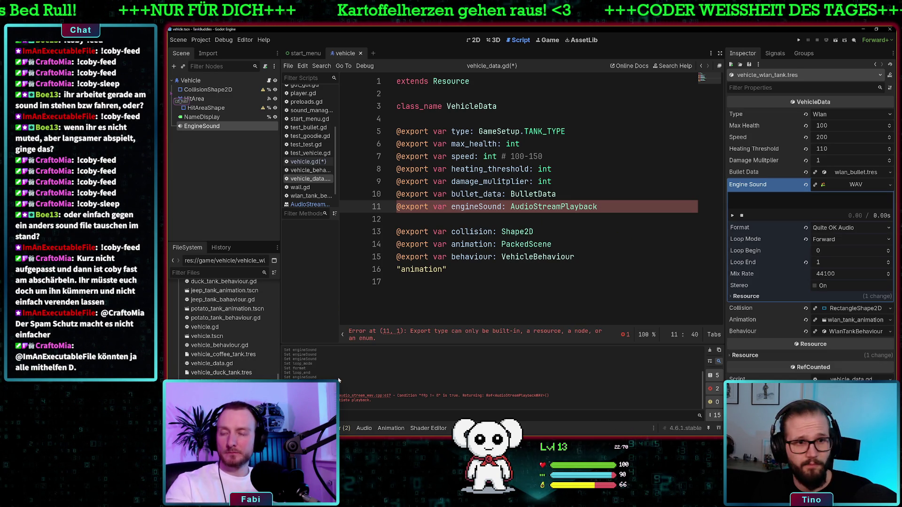
click(877, 185)
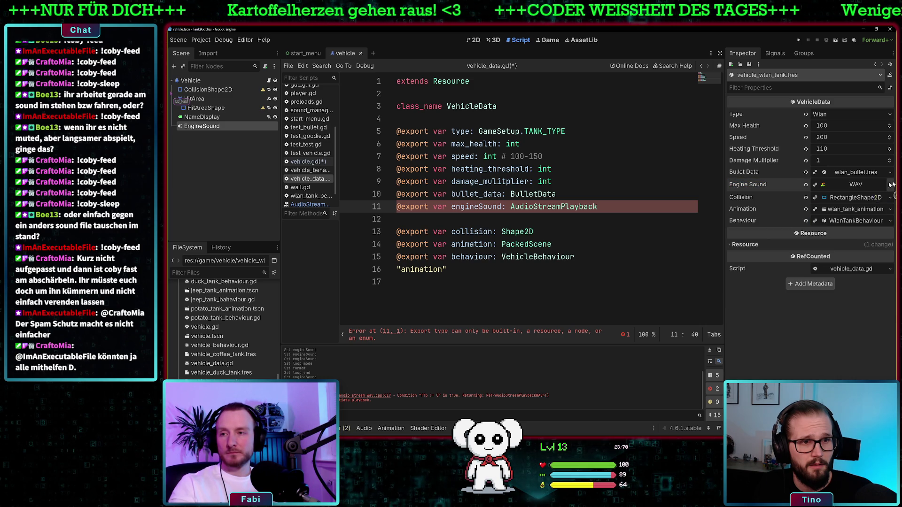
click(891, 184)
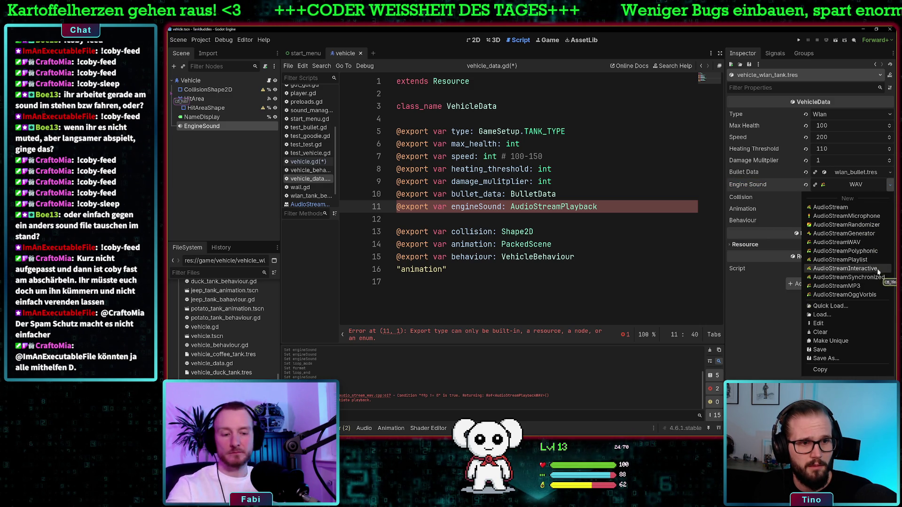
Step: Replace Engine Sound with a new empty stream and try dropping Wlan_Engine.wav onto it
click(838, 208)
click(834, 185)
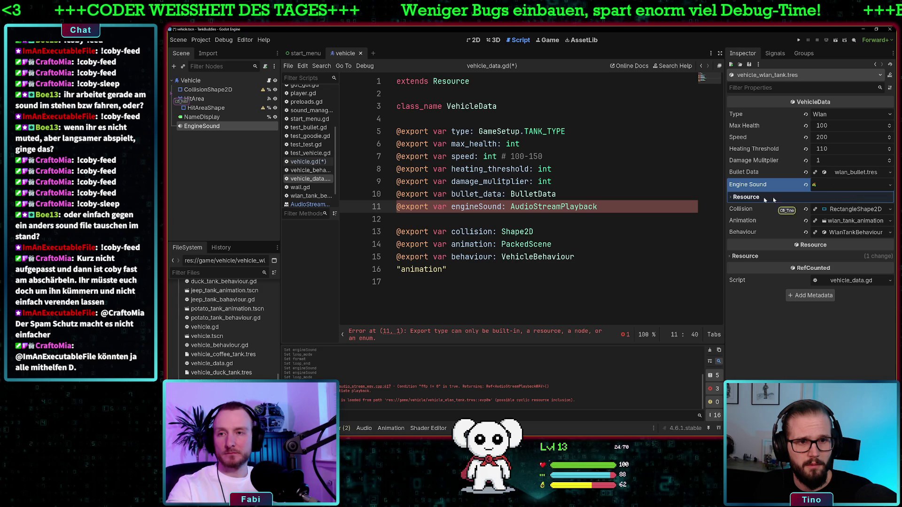
scroll(221, 315, up, 10)
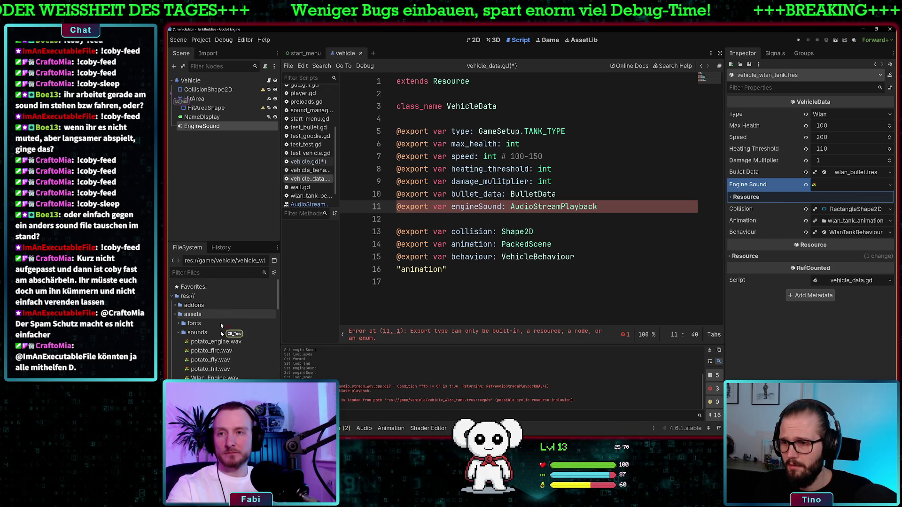
scroll(225, 329, down, 3)
click(232, 341)
mouse_move(231, 341)
mouse_down()
mouse_move(846, 185)
mouse_move(874, 188)
mouse_up()
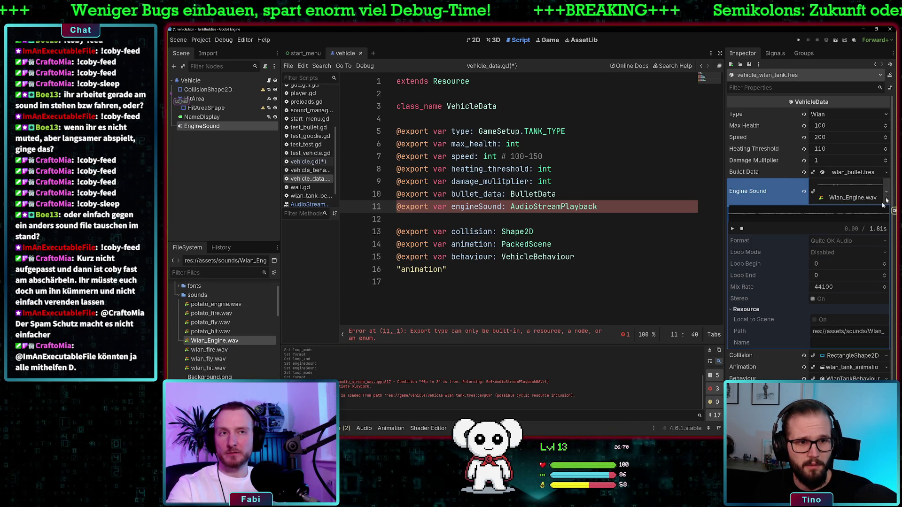
click(732, 229)
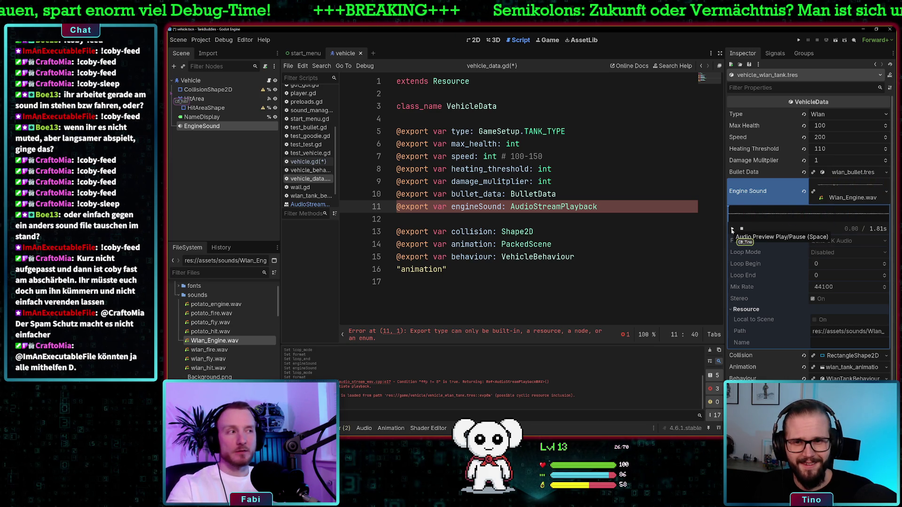
Step: Create another new WAV stream for Engine Sound and retry assigning Wlan_Engine.wav
double_click(567, 207)
click(567, 206)
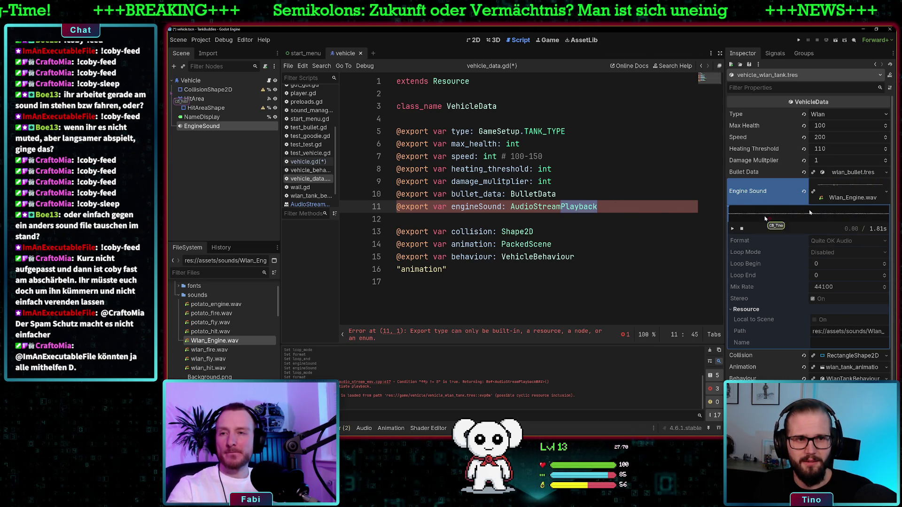
click(889, 191)
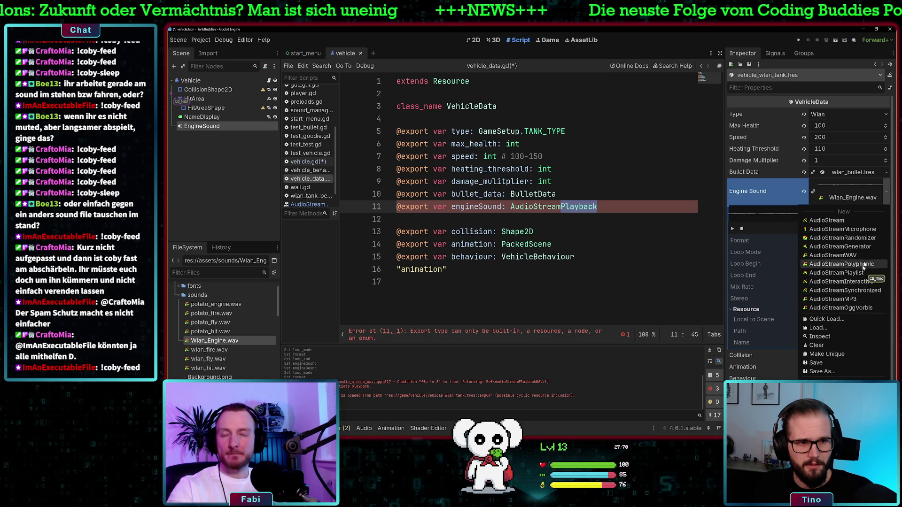
click(841, 255)
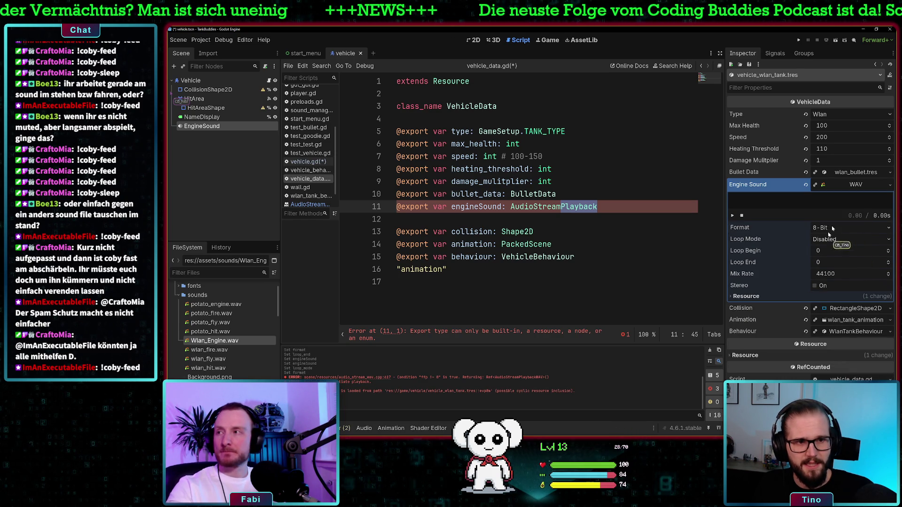
mouse_move(234, 344)
mouse_down()
mouse_move(237, 353)
mouse_move(821, 212)
mouse_move(828, 220)
mouse_move(830, 280)
mouse_move(611, 290)
mouse_move(230, 344)
mouse_move(248, 337)
mouse_up()
Step: Select the word 'Playback' in the line 11 type so it can be replaced
double_click(592, 207)
click(569, 207)
double_click(582, 206)
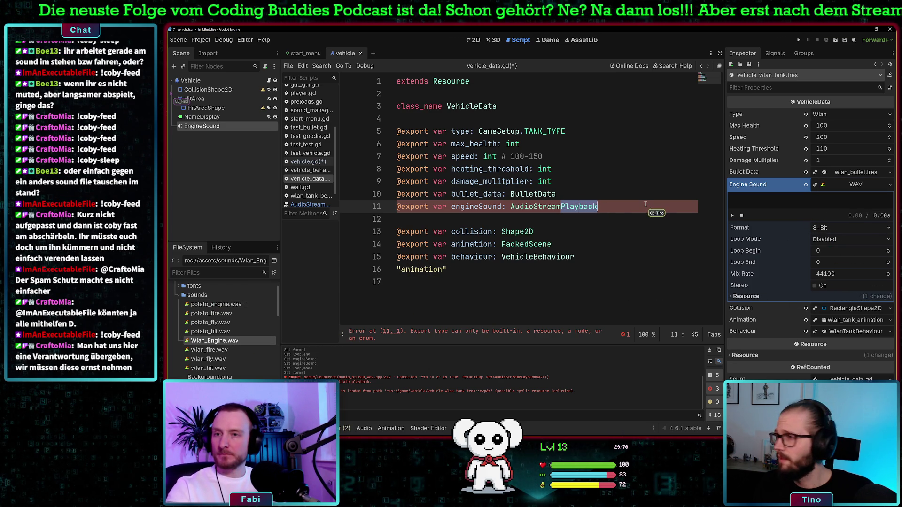
Step: Change line 11's type to AudioStreamWAV via autocomplete and save vehicle_data.gd
text(Wav)
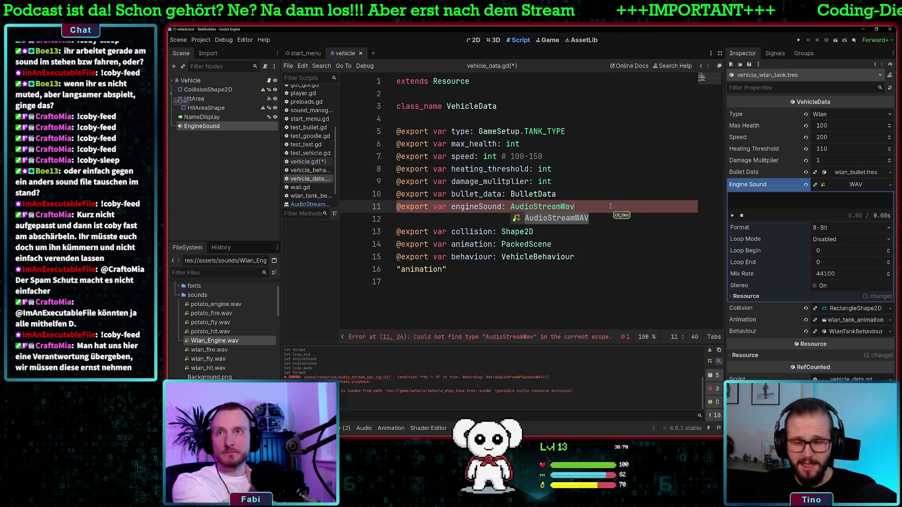
click(573, 207)
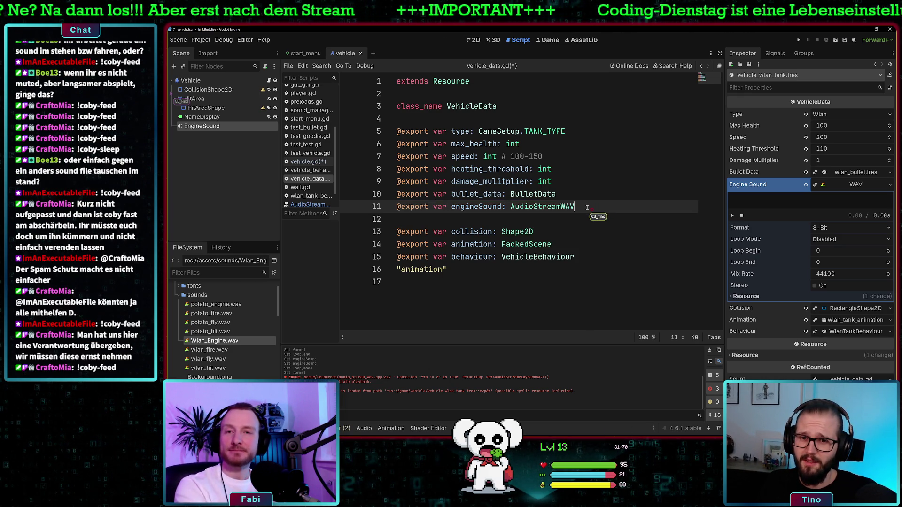
key(ctrl+s)
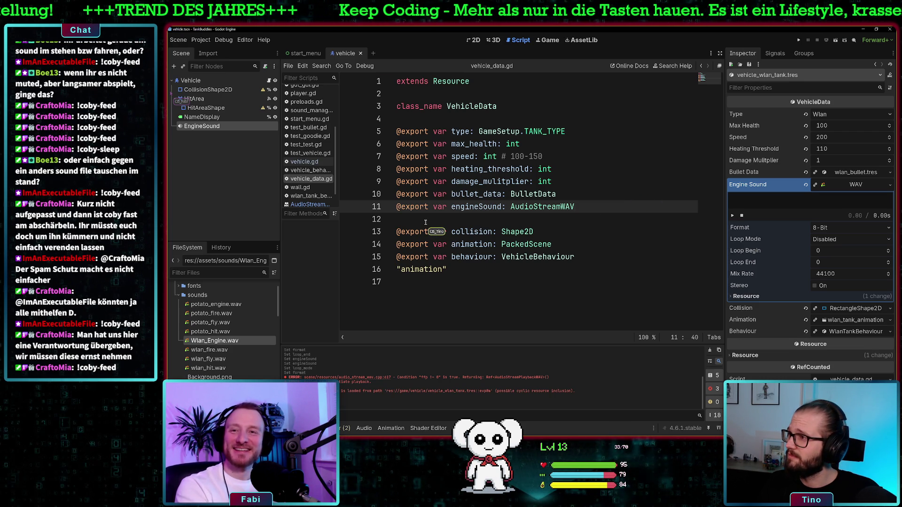
double_click(552, 206)
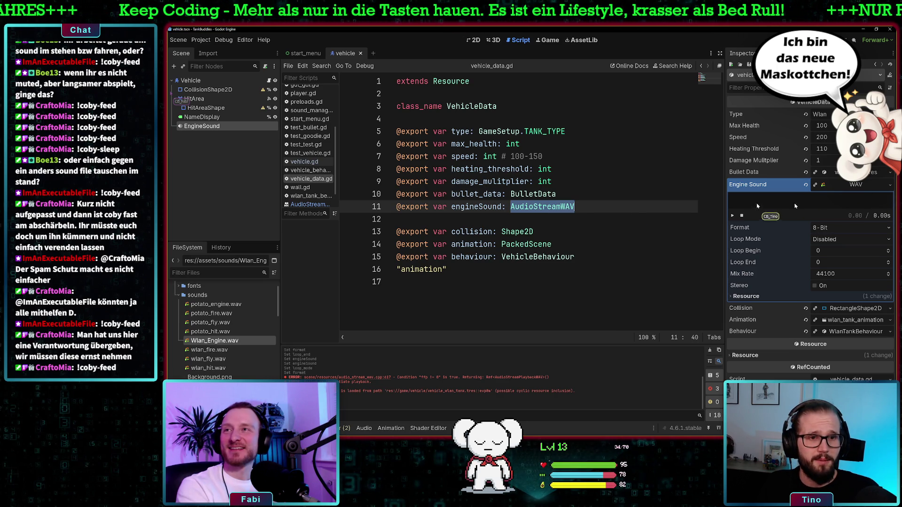
Step: Set the Engine Sound stream to Forward loop mode, Quite OK Audio format and Loop End 2
click(754, 297)
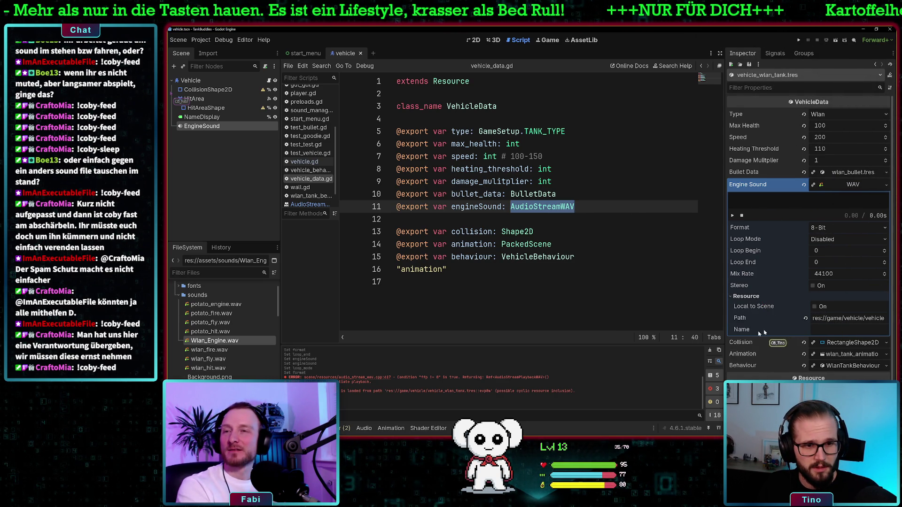
click(742, 296)
click(832, 240)
click(838, 261)
click(841, 228)
click(836, 269)
click(829, 262)
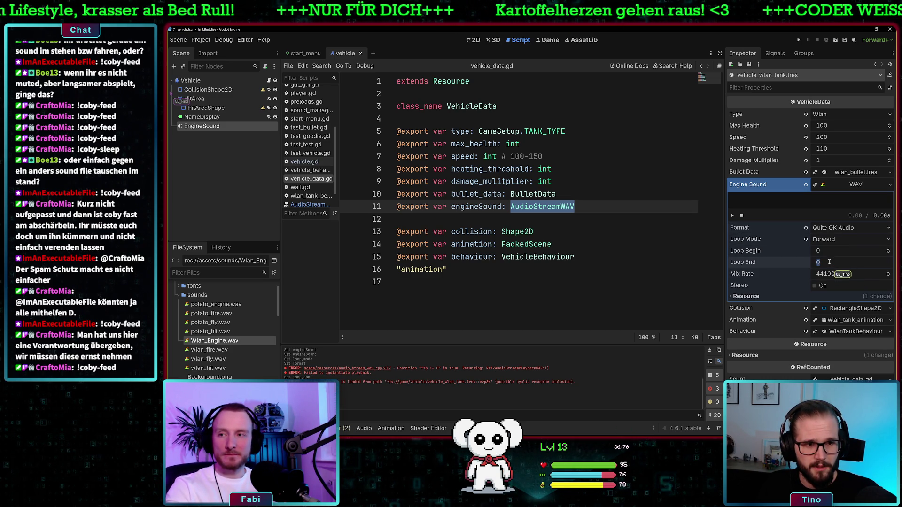
text(2)
click(635, 270)
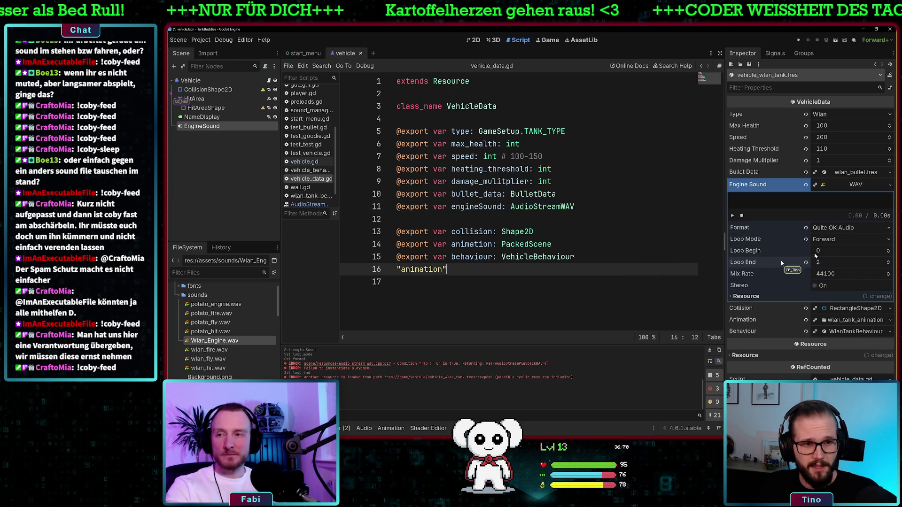
Step: Check the engineSound declaration in vehicle_data.gd, then open vehicle.gd
double_click(544, 209)
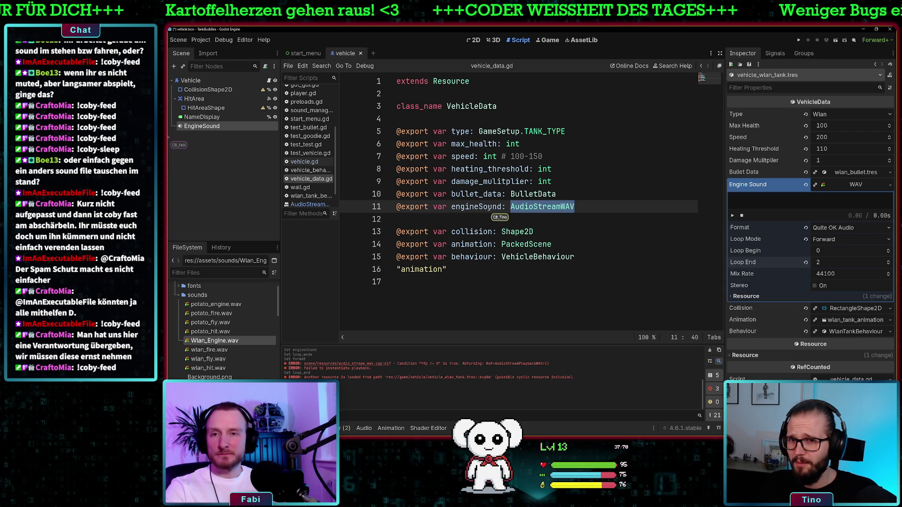
double_click(490, 207)
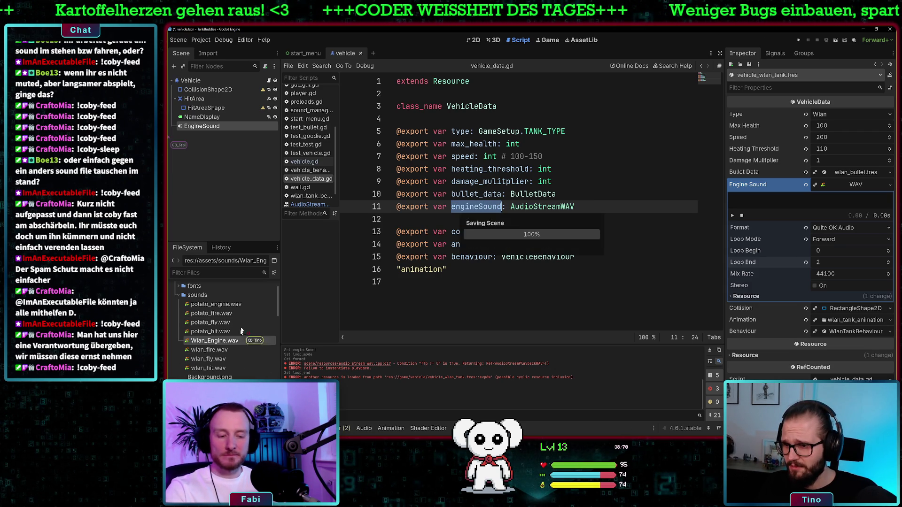
scroll(227, 370, down, 5)
scroll(225, 357, up, 5)
scroll(219, 339, down, 5)
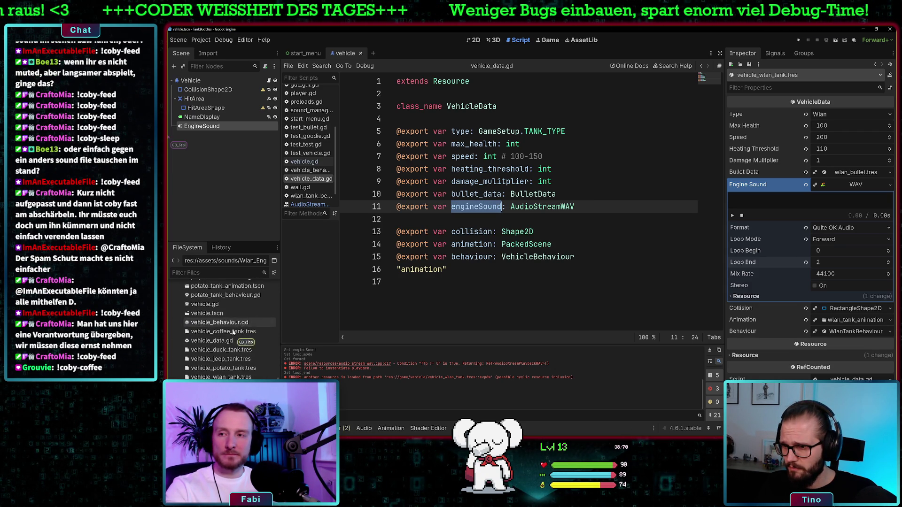
scroll(221, 324, up, 1)
double_click(204, 323)
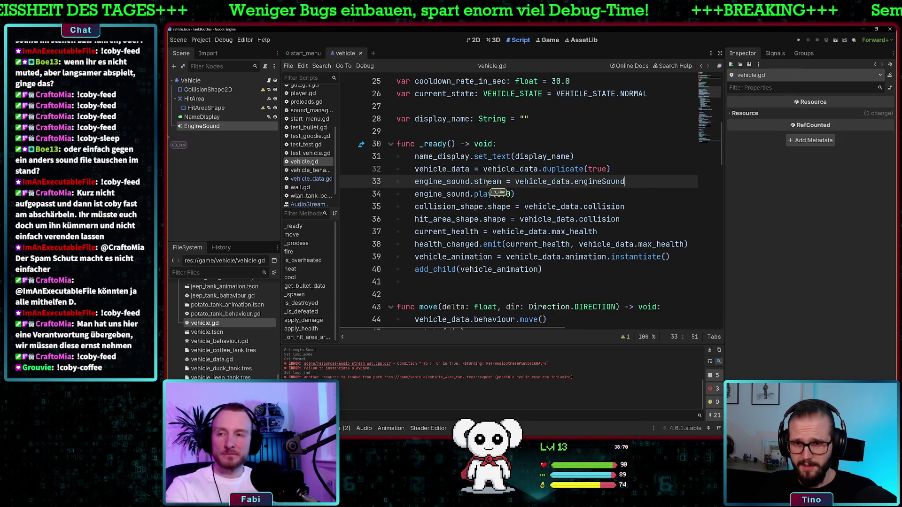
right_click(200, 129)
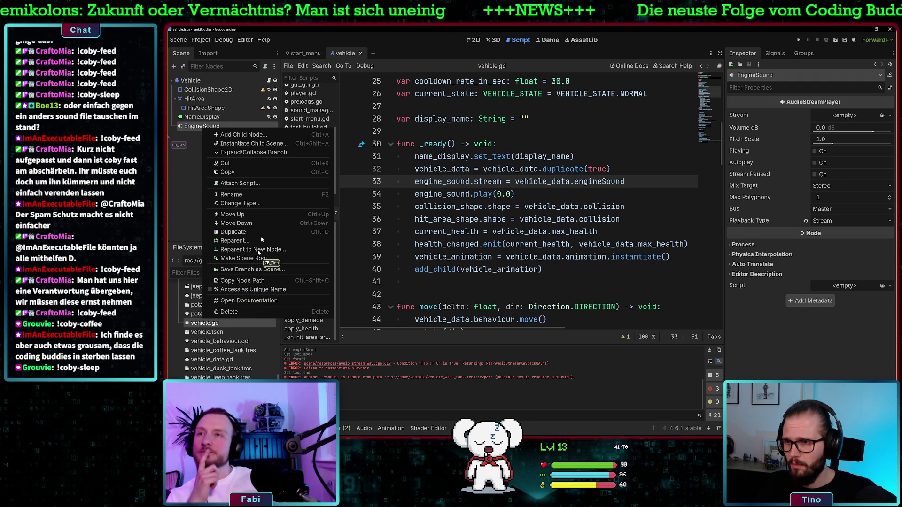
click(265, 203)
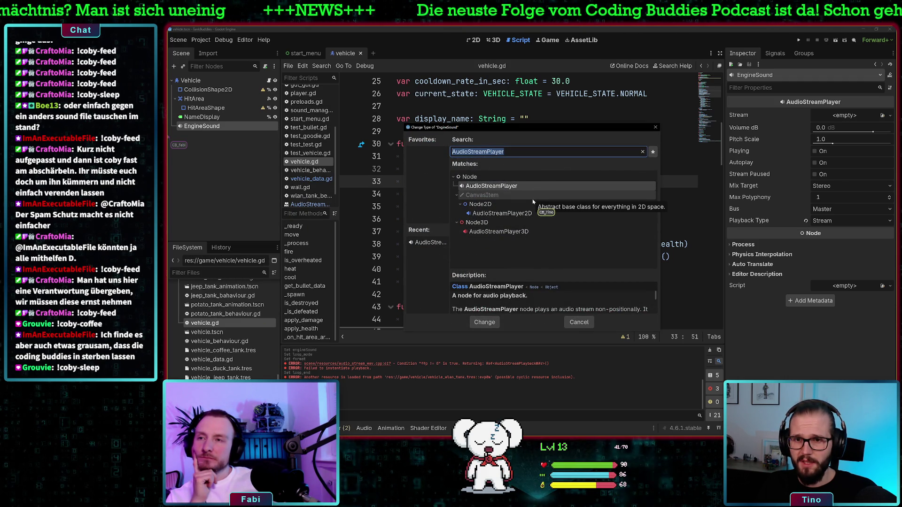
click(521, 157)
key(BackSpace)
key(BackSpace)
key(BackSpace)
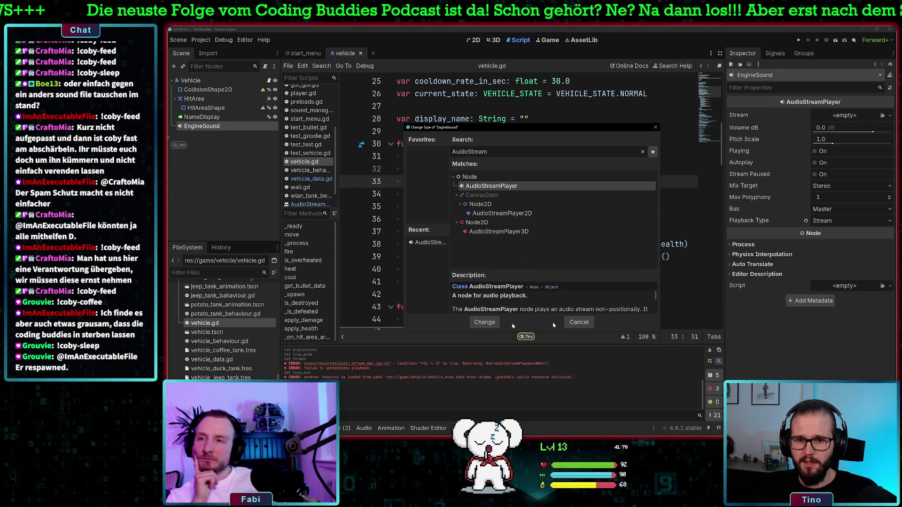
click(579, 322)
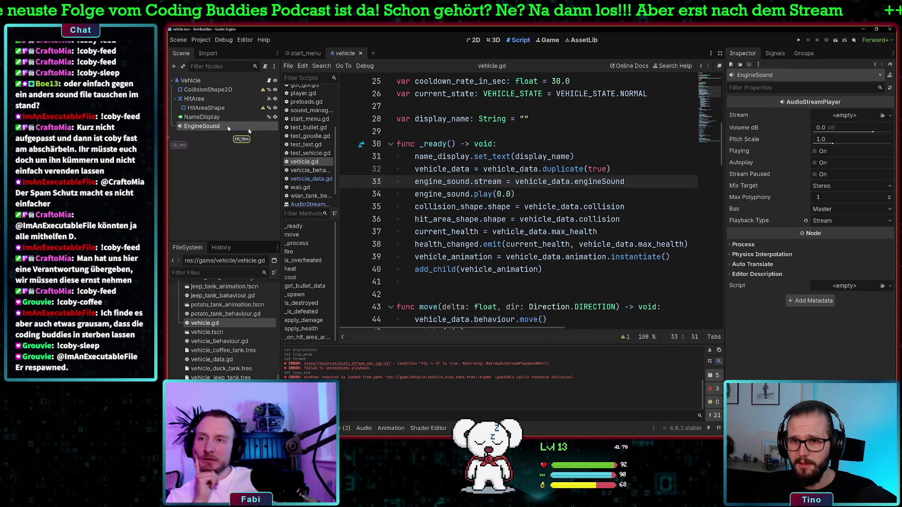
Step: Add line 34 with engine_sound.stream. and search its suggestions for loop and data members
click(658, 180)
key(Return)
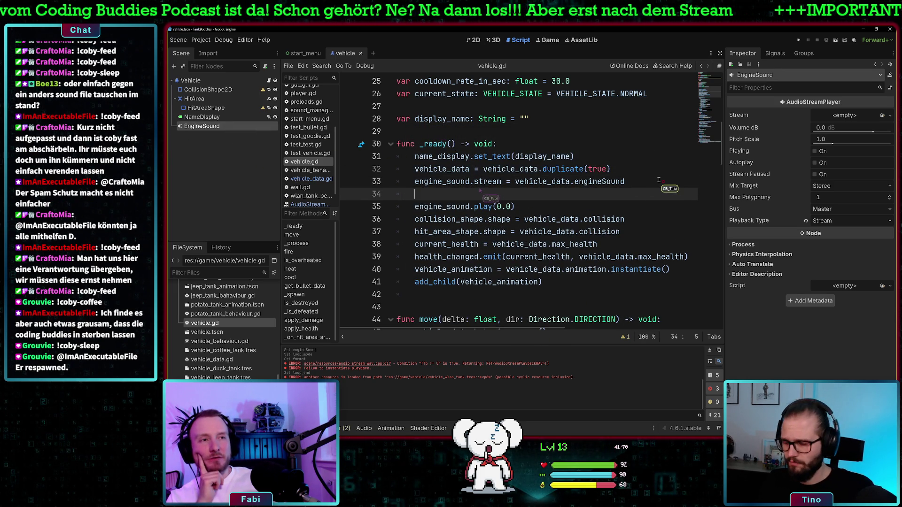
text(engine_sound.stream.)
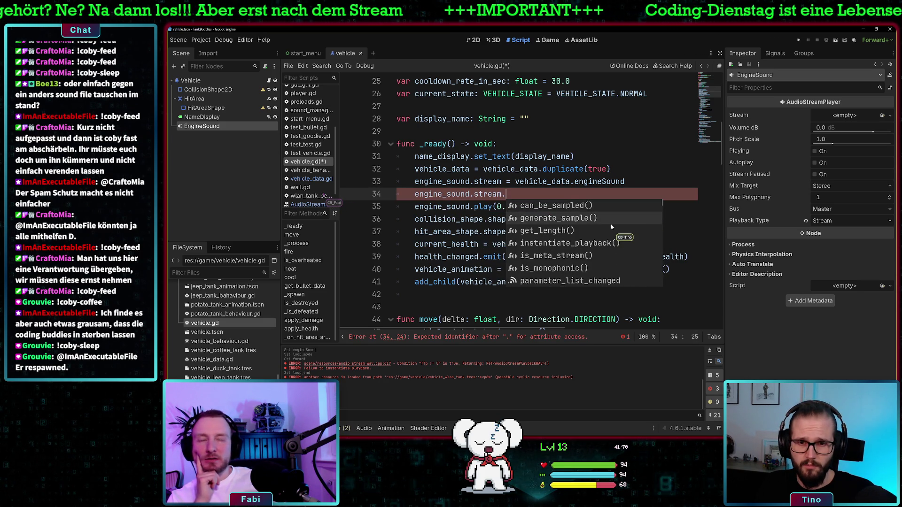
scroll(610, 225, down, 1)
text(loop)
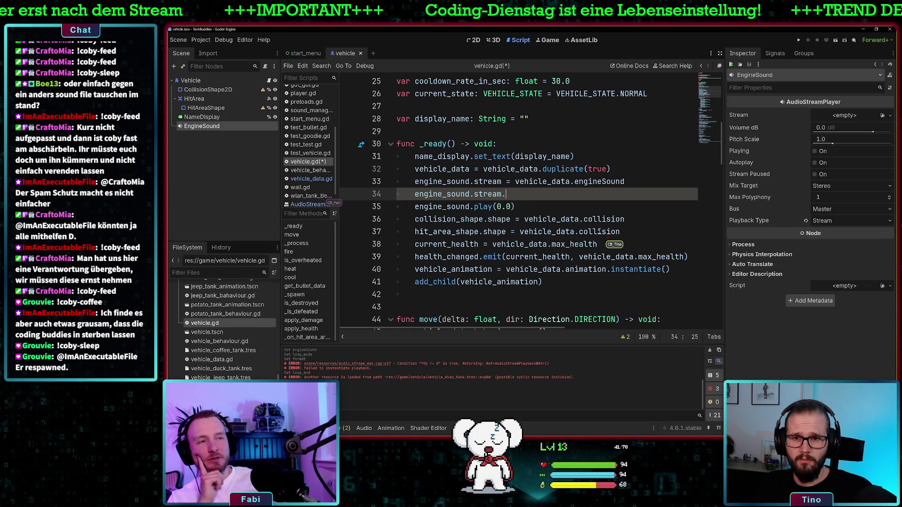
key(ctrl+space)
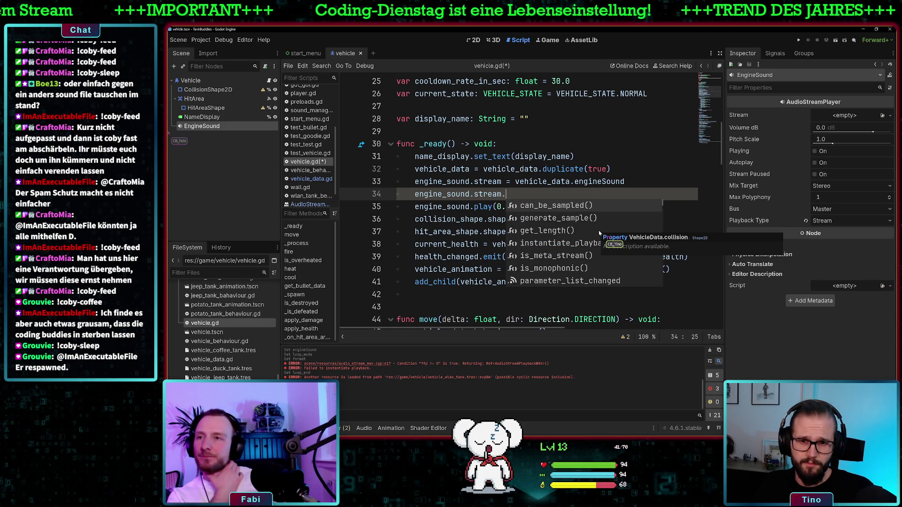
scroll(590, 235, down, 5)
scroll(587, 233, down, 5)
text(d)
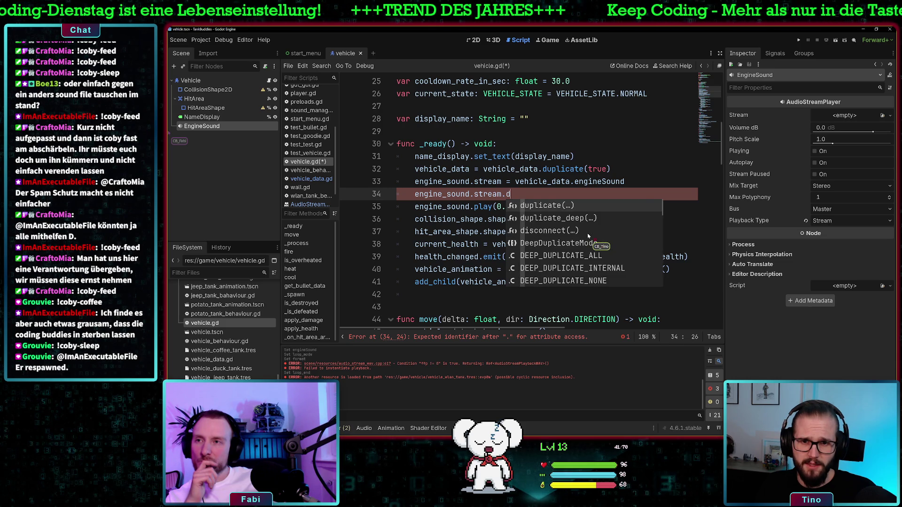
text(ata)
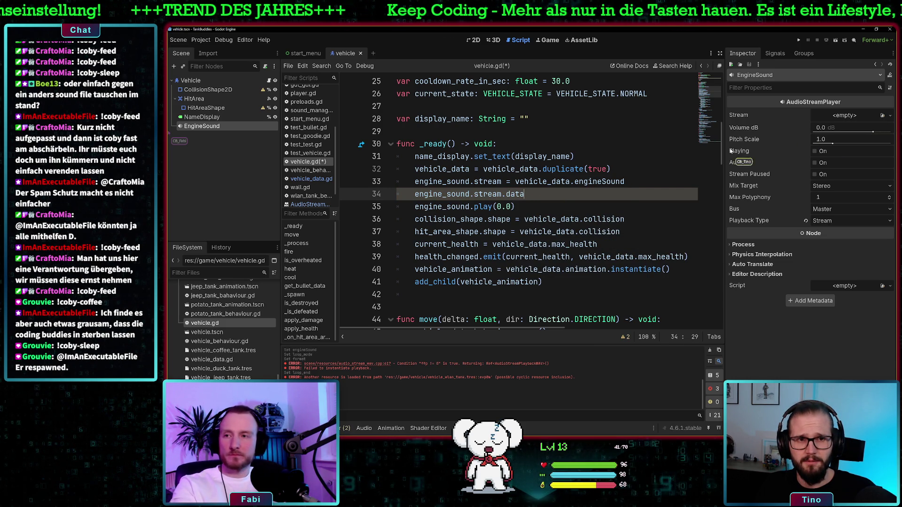
Step: Consult the AudioStreamPlayer help and the engineSound definition in vehicle_data.gd
drag(523, 194, 510, 194)
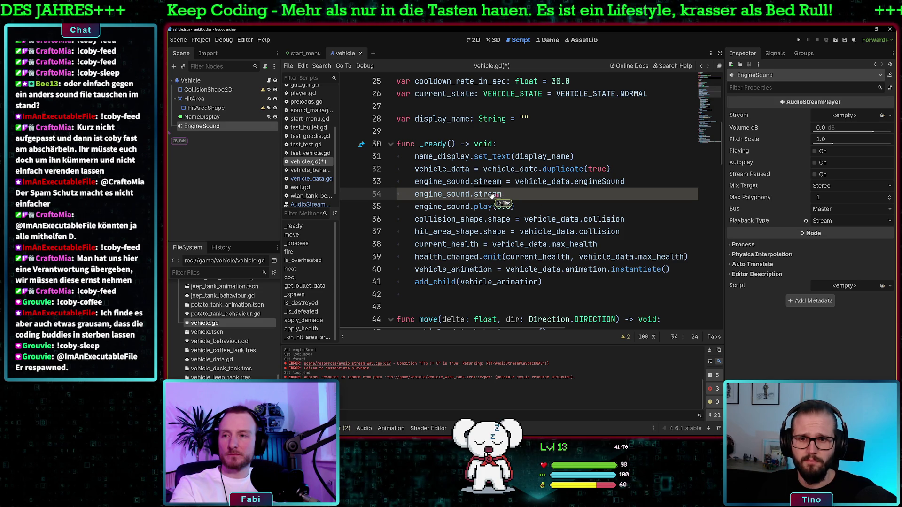
ctrl+click(491, 194)
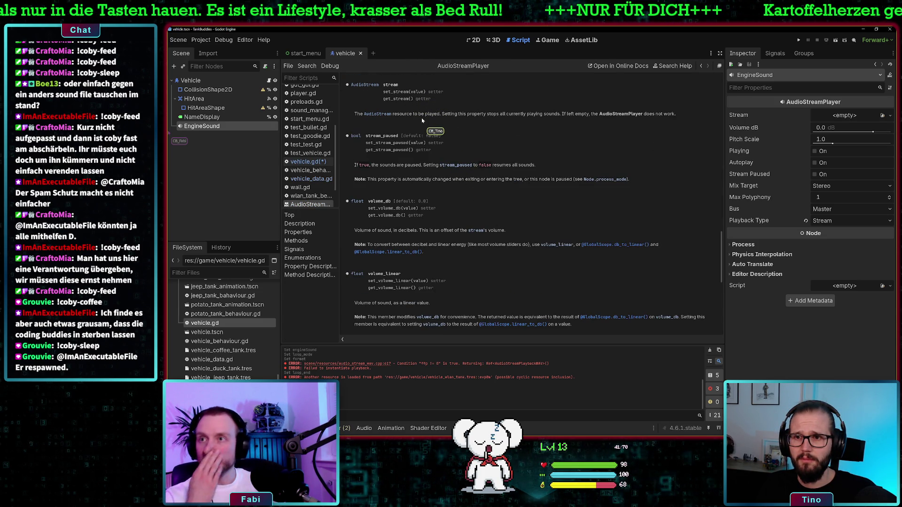
click(308, 162)
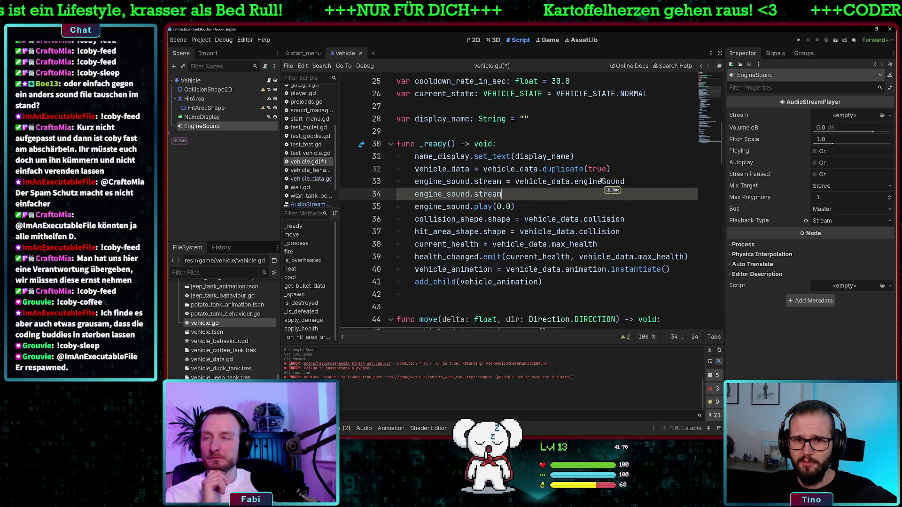
ctrl+click(606, 182)
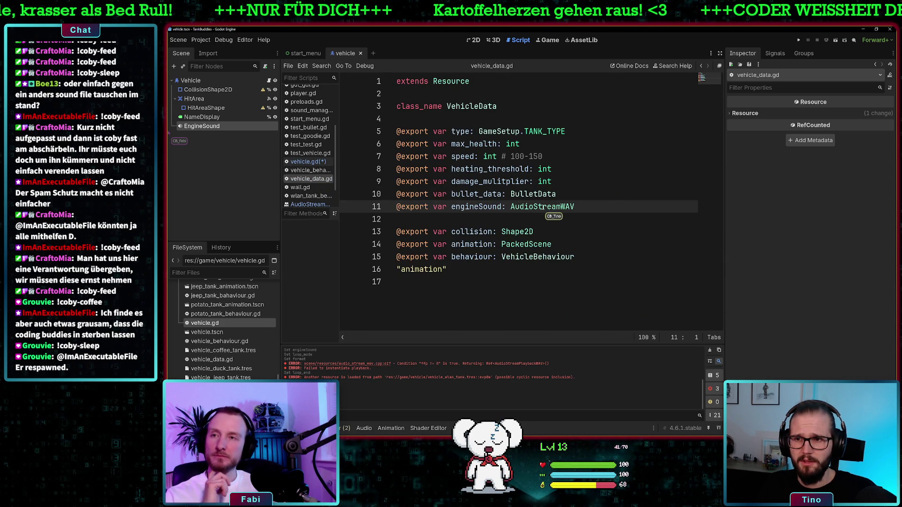
click(308, 162)
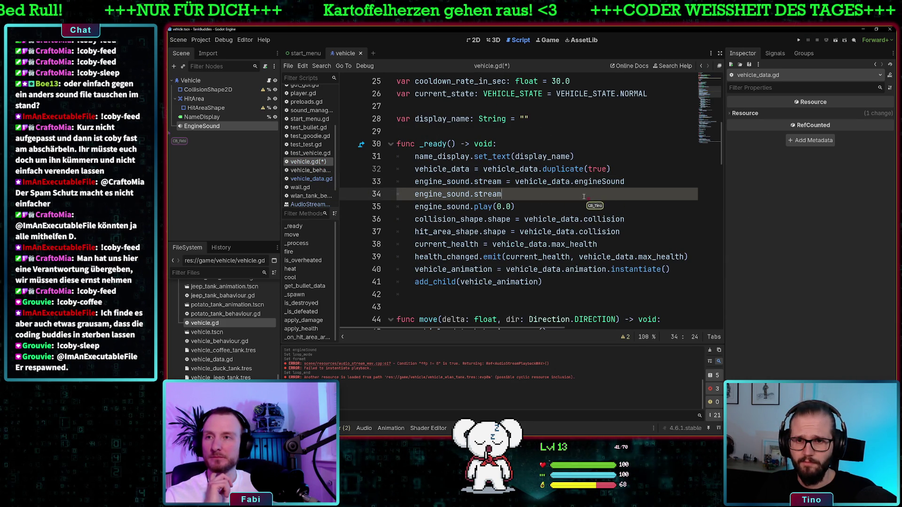
Step: Browse engine_sound.stream's member suggestions, from get_length() through reset_state()
key(ctrl+space)
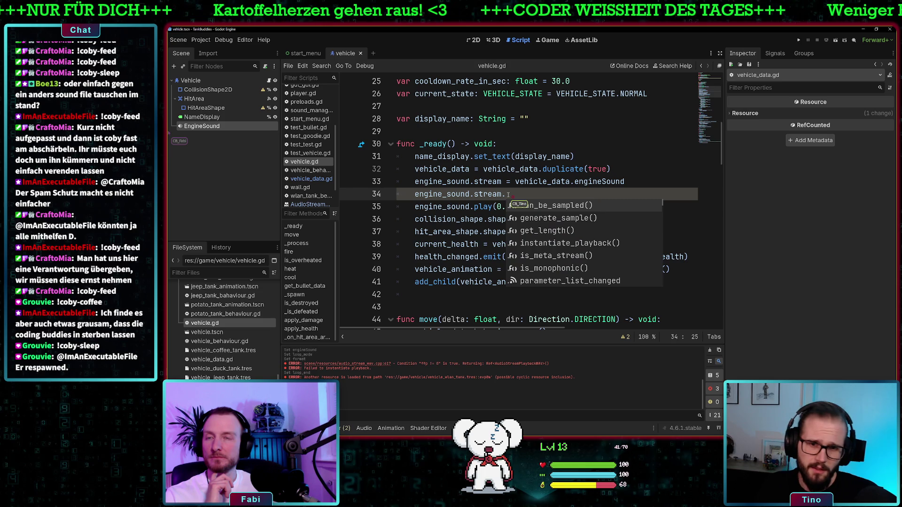
key(Down)
key(Down)
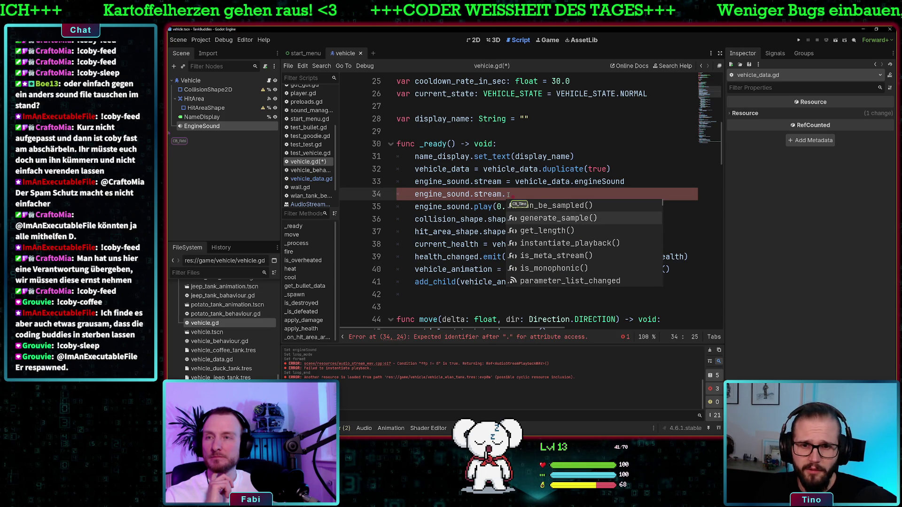
key(Down)
key(Down)
key(Down)
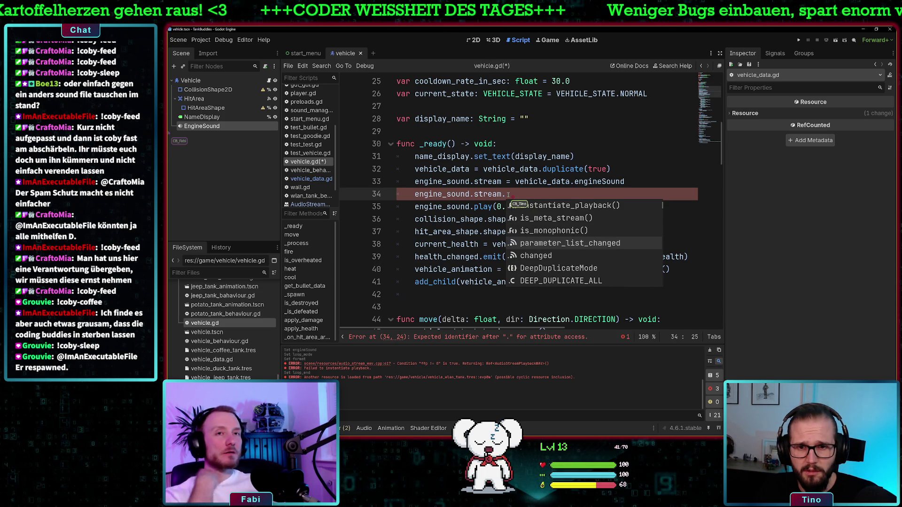
key(Up)
key(Up)
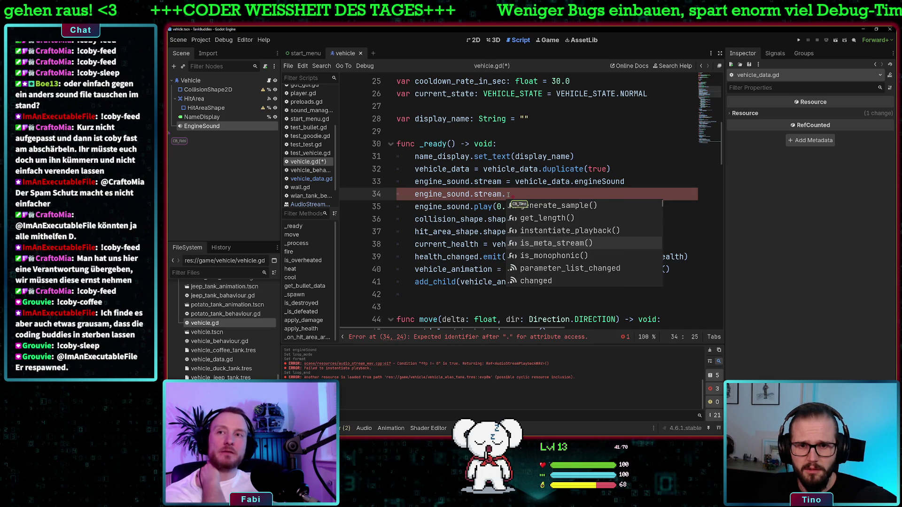
key(Up)
key(Up)
key(Up)
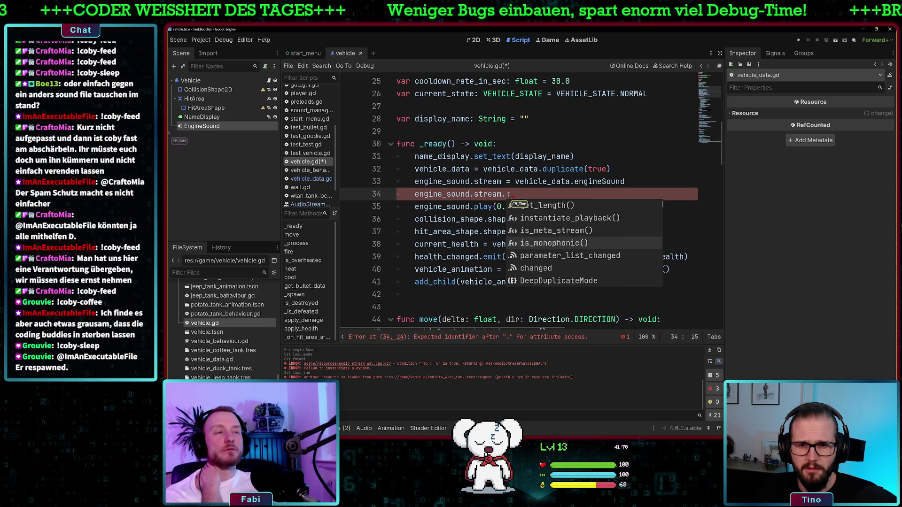
key(Down)
key(Down)
key(Down)
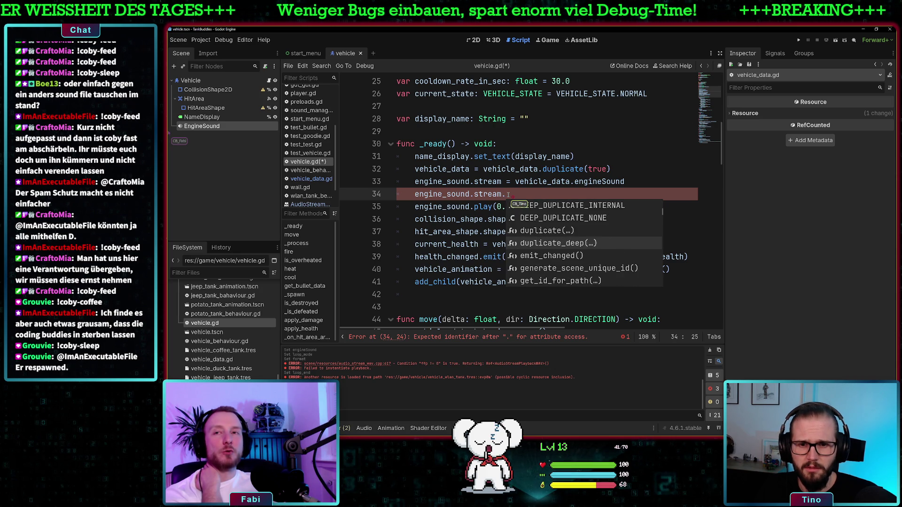
key(Down)
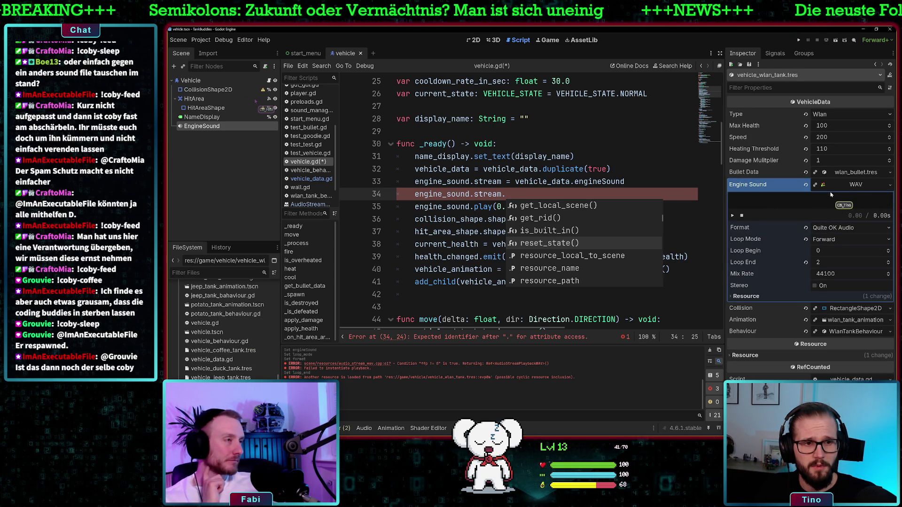
Step: Open the AudioStreamWAV docs from vehicle_data.gd, check the data property, and select vehicle_wlan_tank.tres
double_click(211, 359)
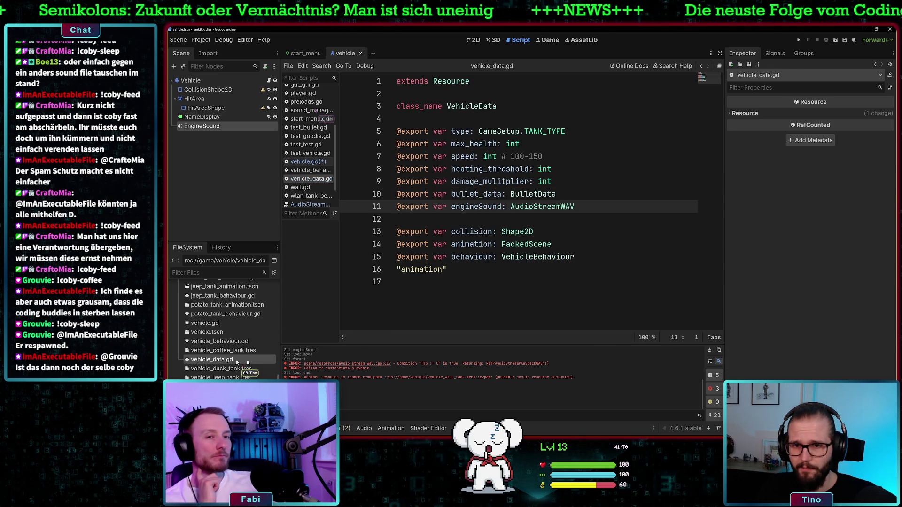
ctrl+click(483, 207)
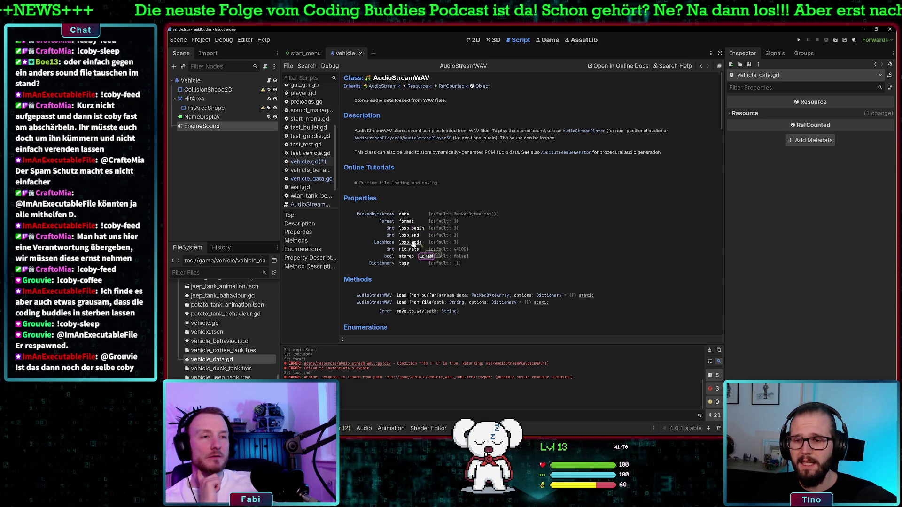
double_click(404, 213)
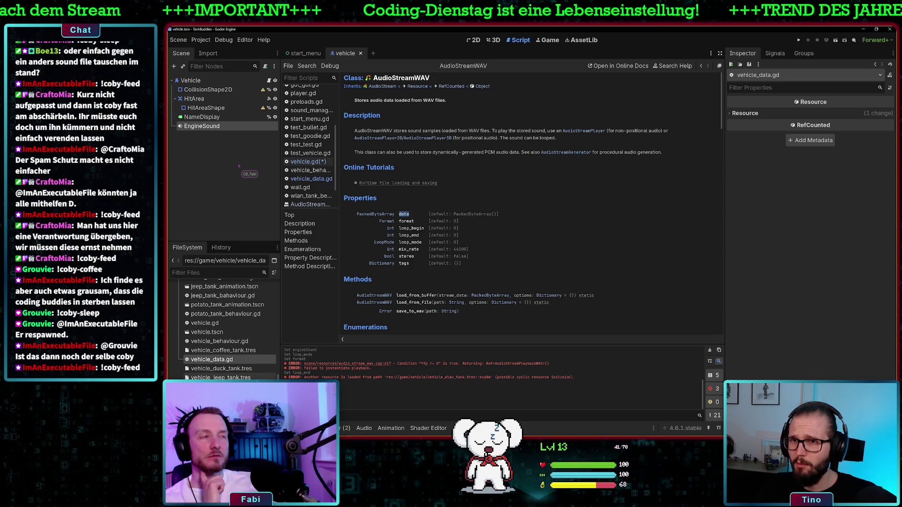
scroll(257, 379, down, 1)
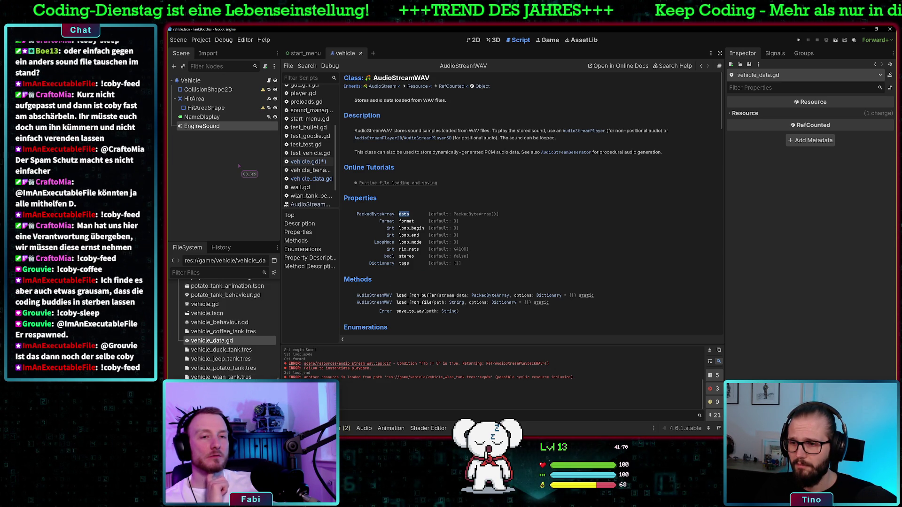
click(221, 376)
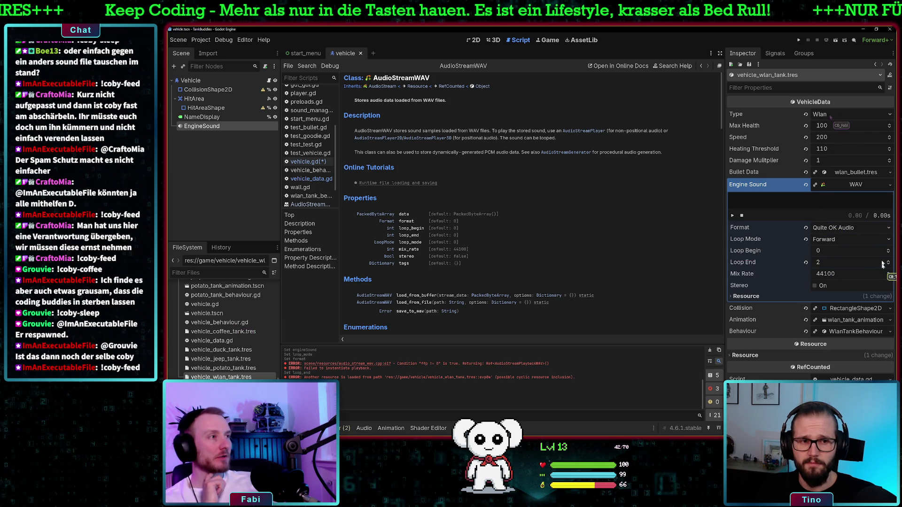
Step: Give Engine Sound a new AudioStreamWAV with Forward loop mode and Loop End 2
click(888, 185)
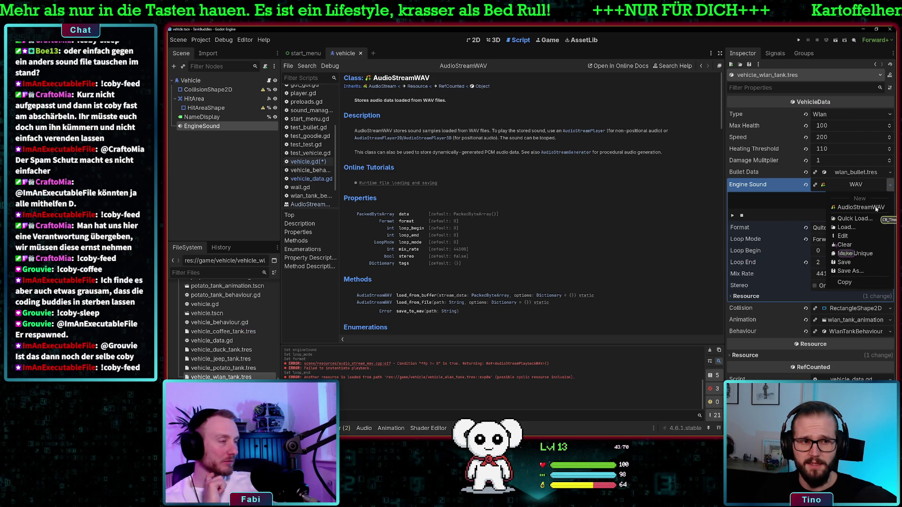
click(870, 208)
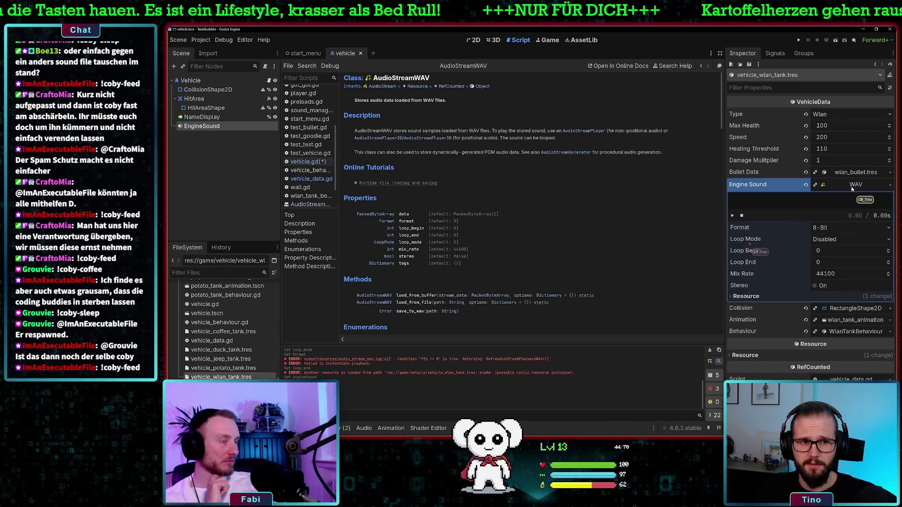
click(830, 240)
click(834, 261)
drag(826, 262, 854, 264)
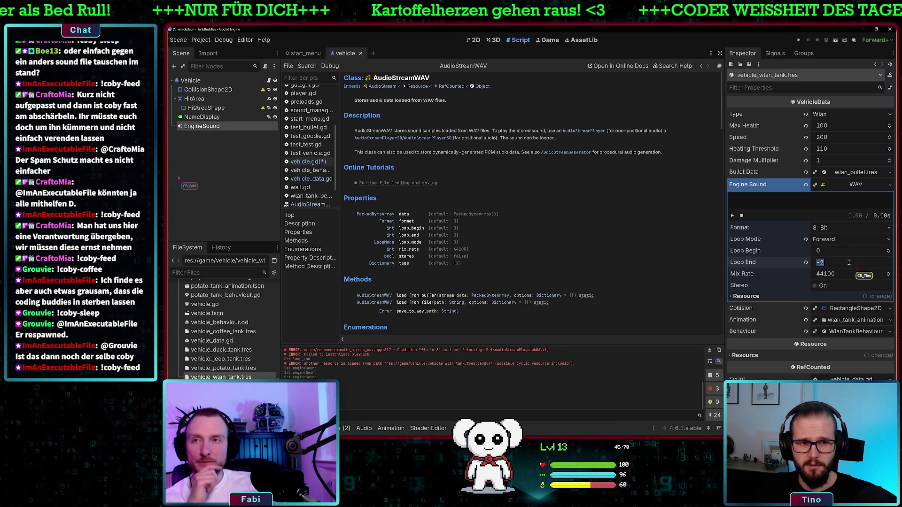
drag(807, 262, 822, 268)
double_click(834, 264)
text(2)
key(Return)
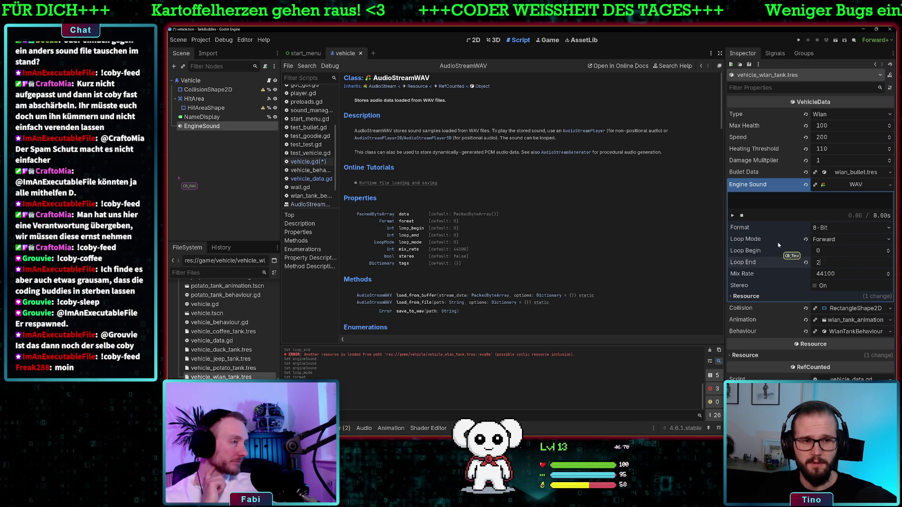
Step: Set the stream's format to Quite OK Audio and collapse its WAV settings
click(846, 228)
click(841, 270)
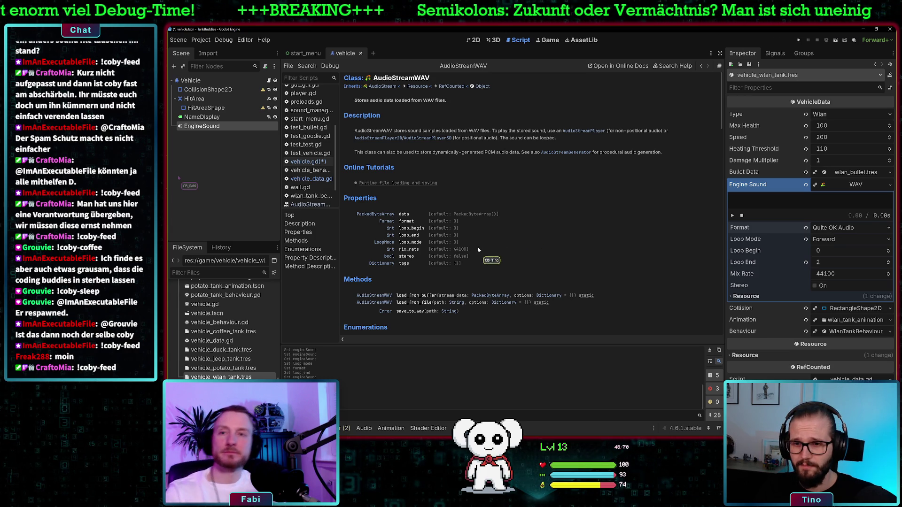
click(406, 223)
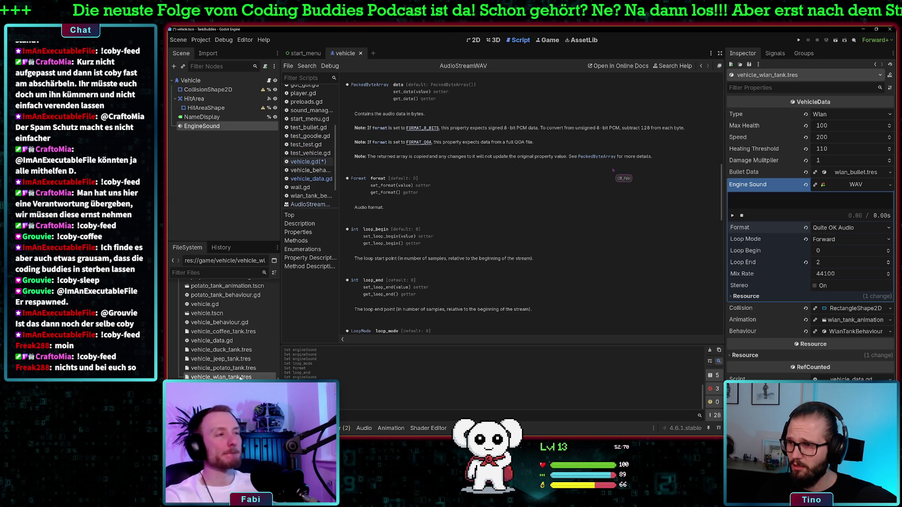
click(889, 186)
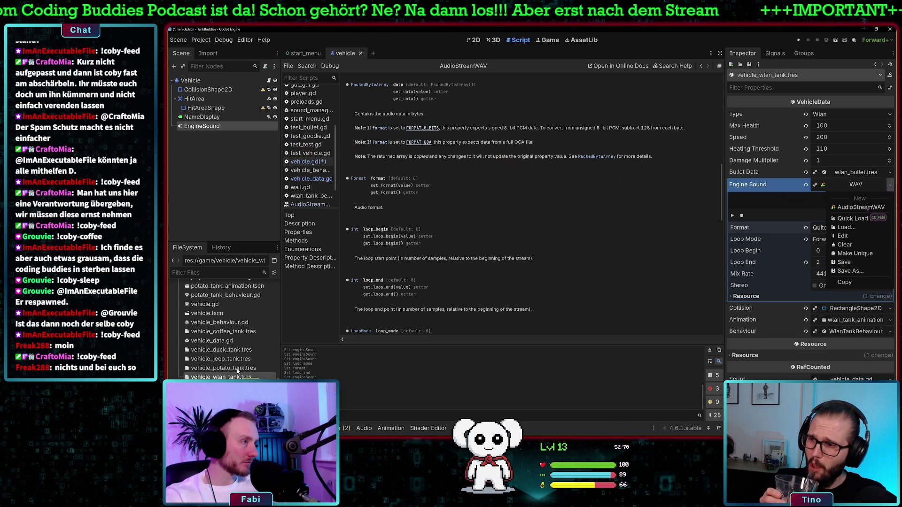
click(890, 185)
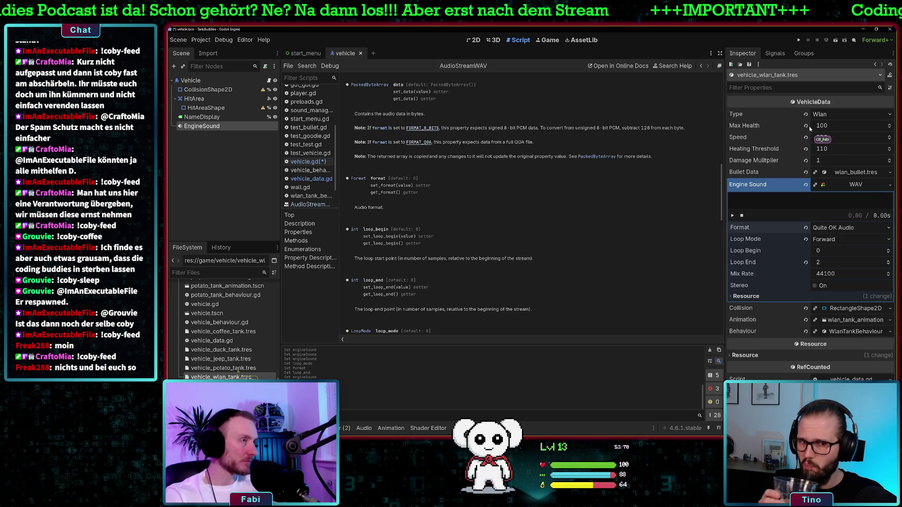
click(849, 188)
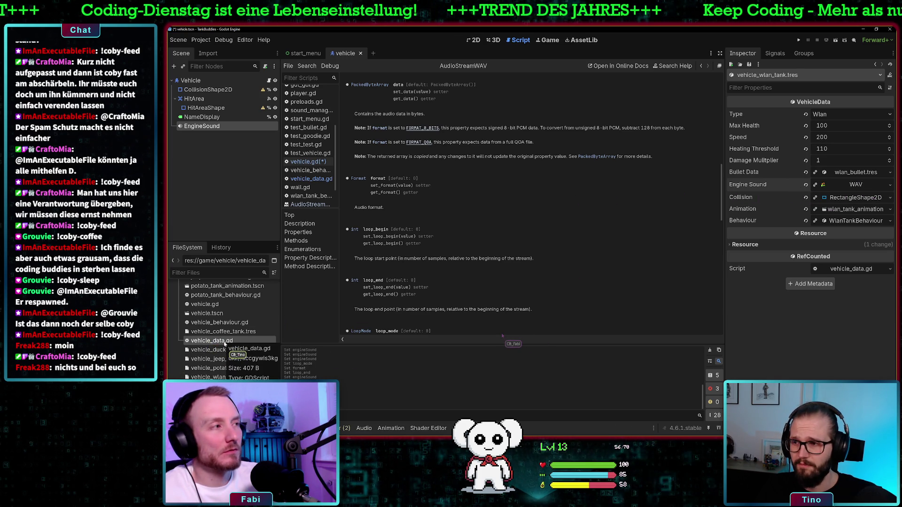
click(889, 185)
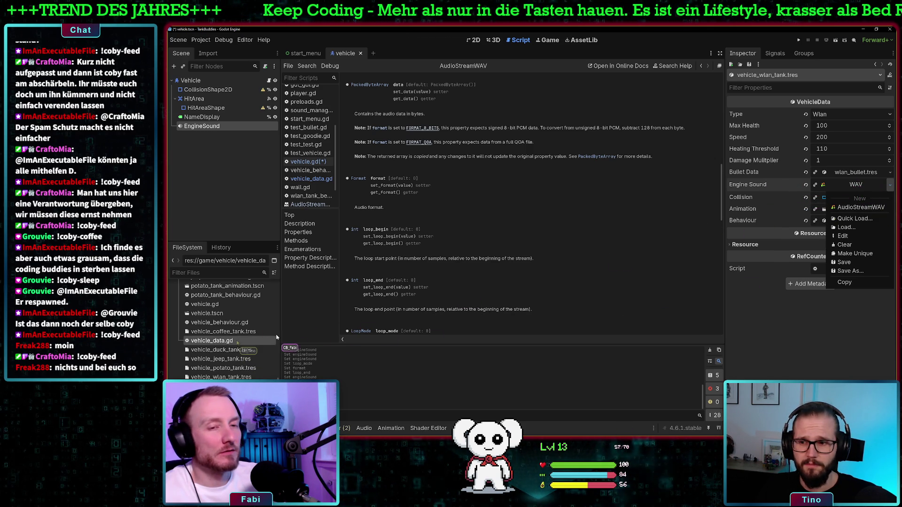
Step: Drag Wlan_Engine.wav from res://assets/sounds onto the Engine Sound slot, then return to vehicle.gd
scroll(238, 342, up, 10)
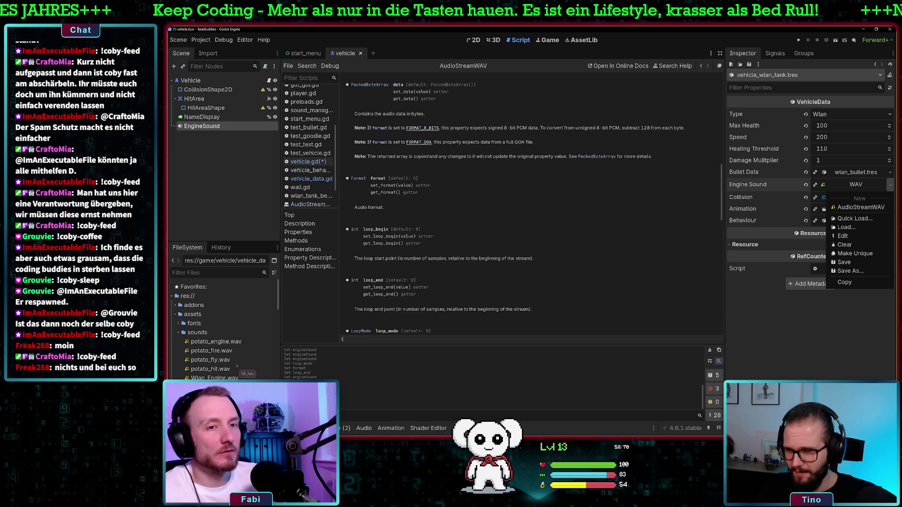
scroll(237, 366, down, 2)
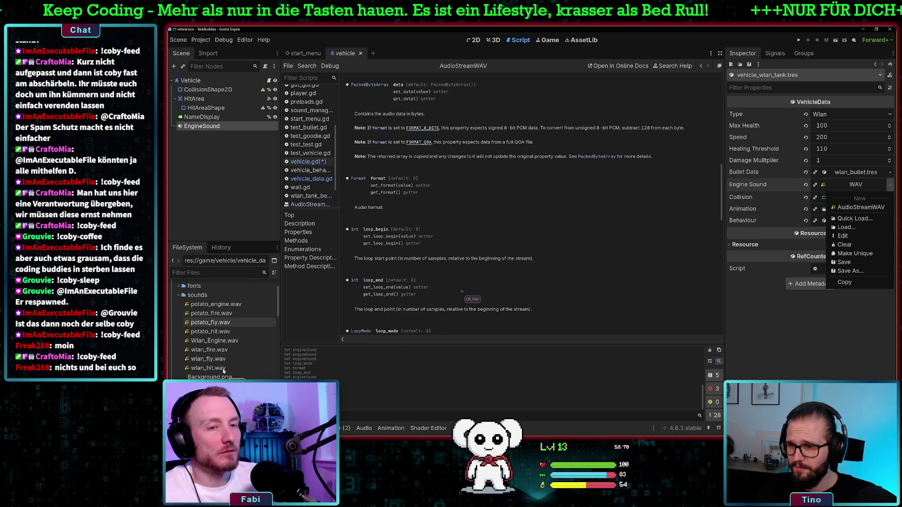
click(224, 371)
click(230, 359)
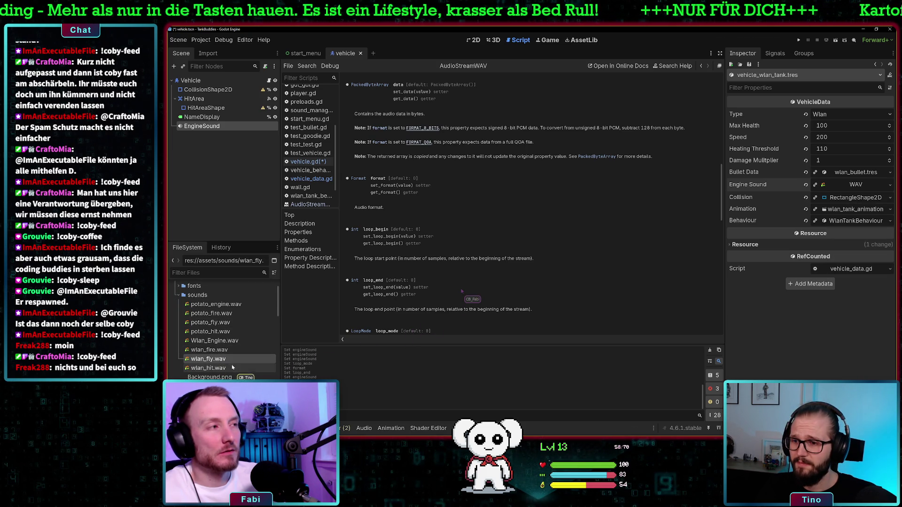
drag(221, 341, 855, 194)
click(852, 197)
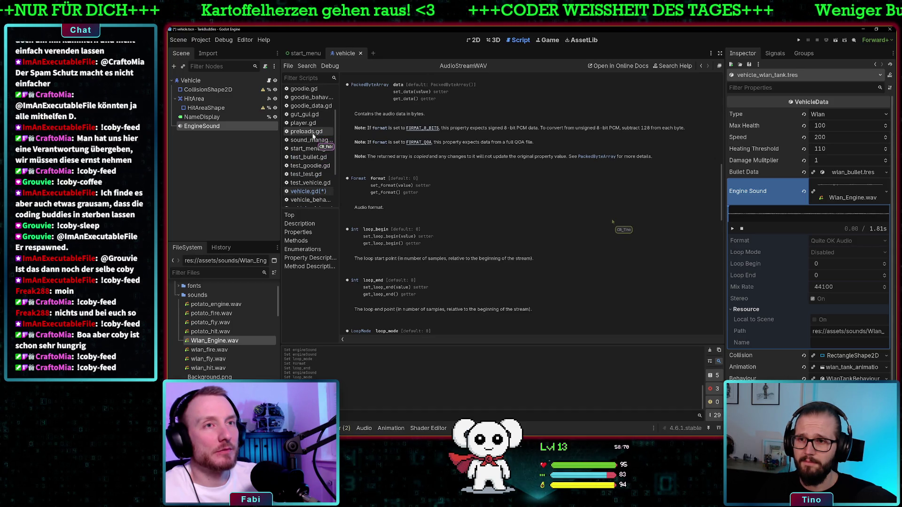
click(310, 191)
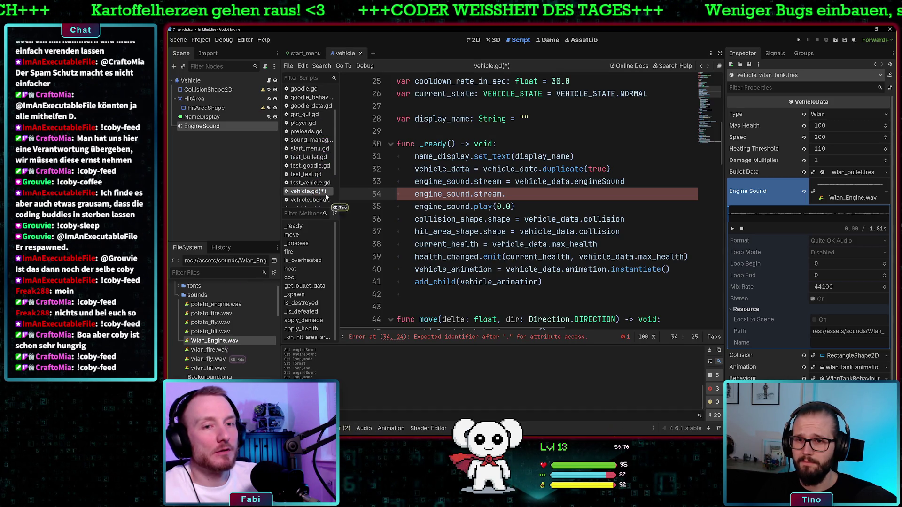
Step: Assign a new empty AudioStreamWAV to the EngineSound node's Stream property in the Inspector
scroll(223, 346, down, 5)
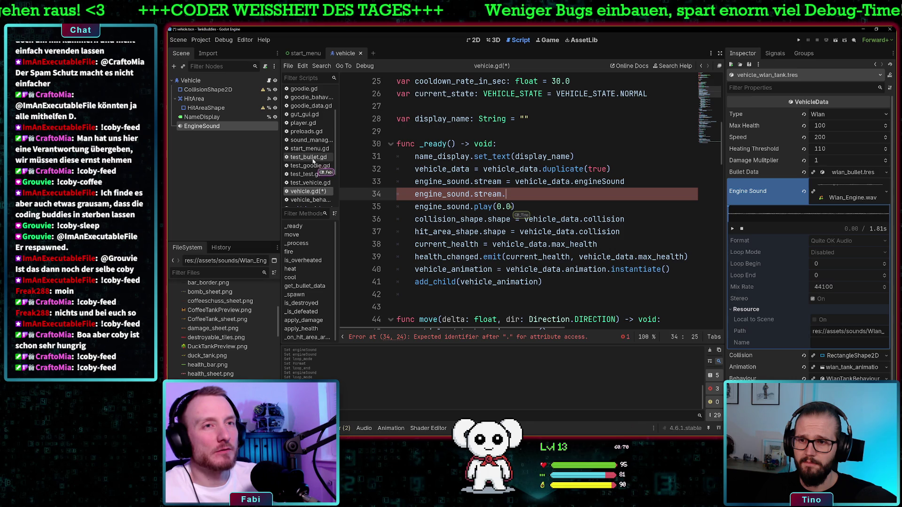
scroll(313, 161, down, 1)
click(314, 195)
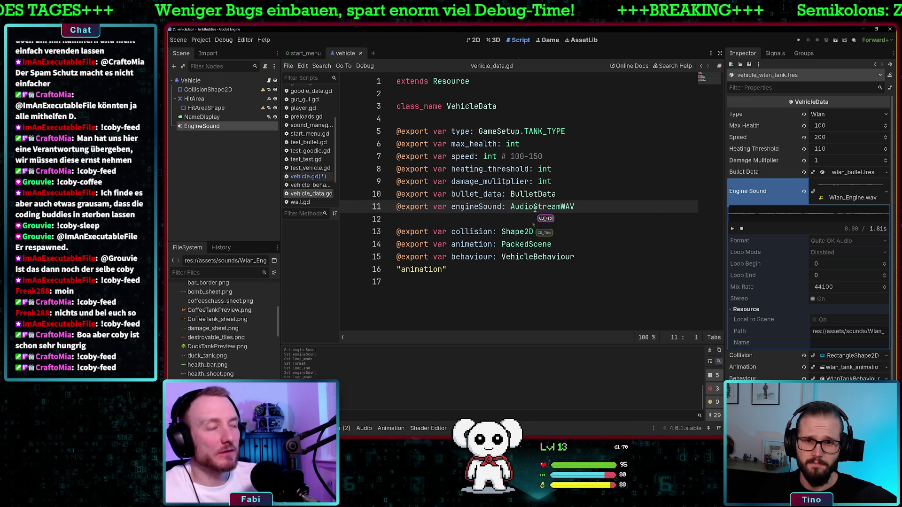
click(306, 176)
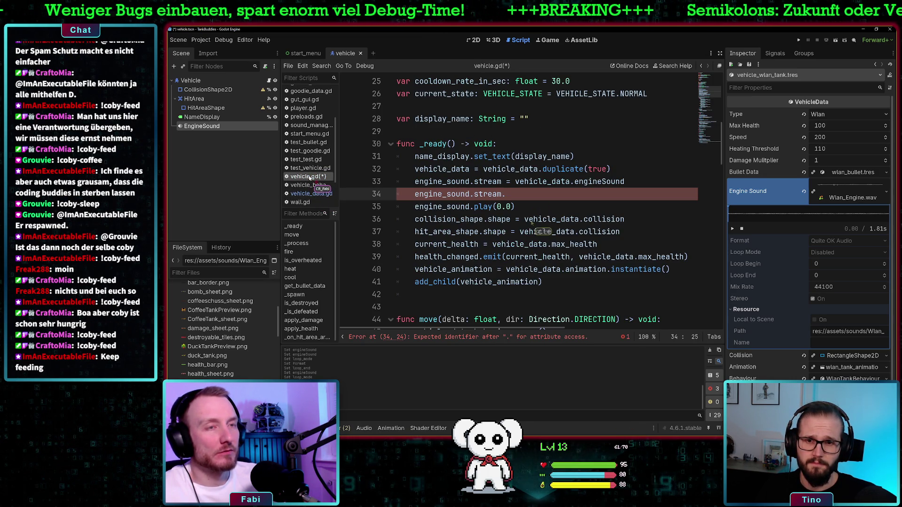
click(205, 126)
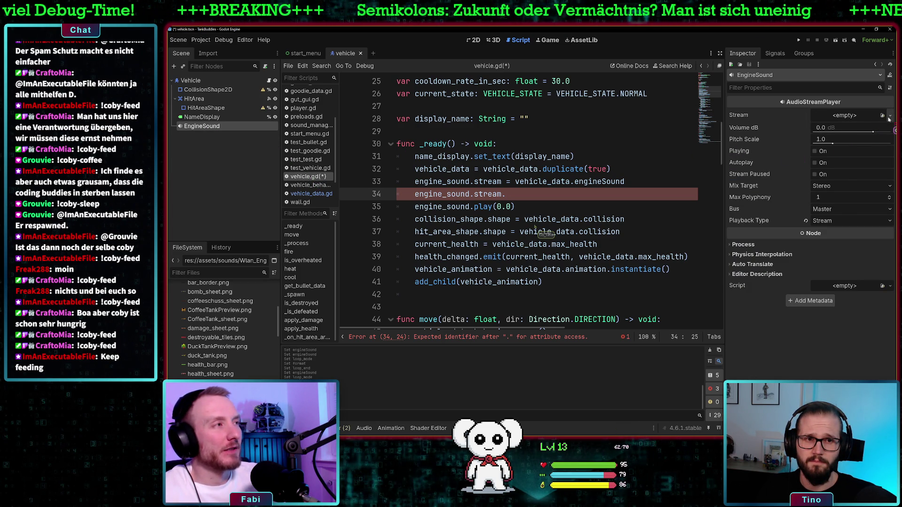
click(888, 120)
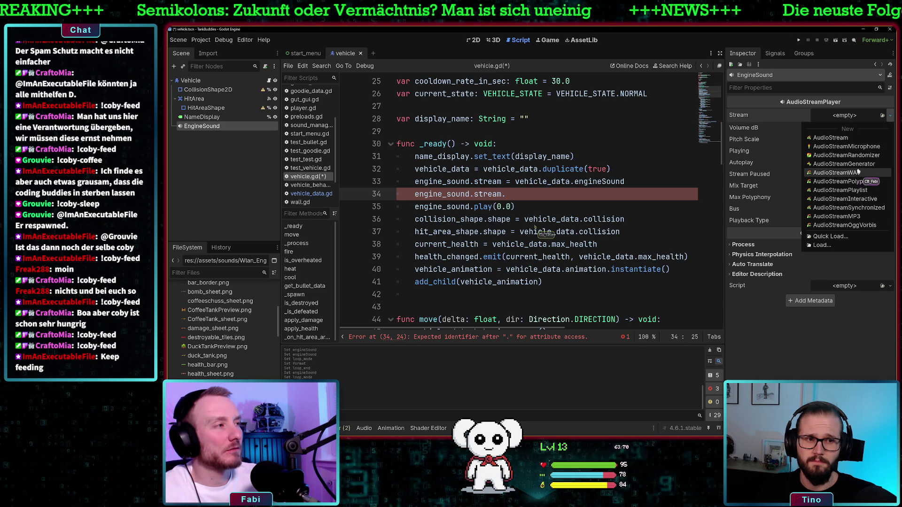
click(840, 173)
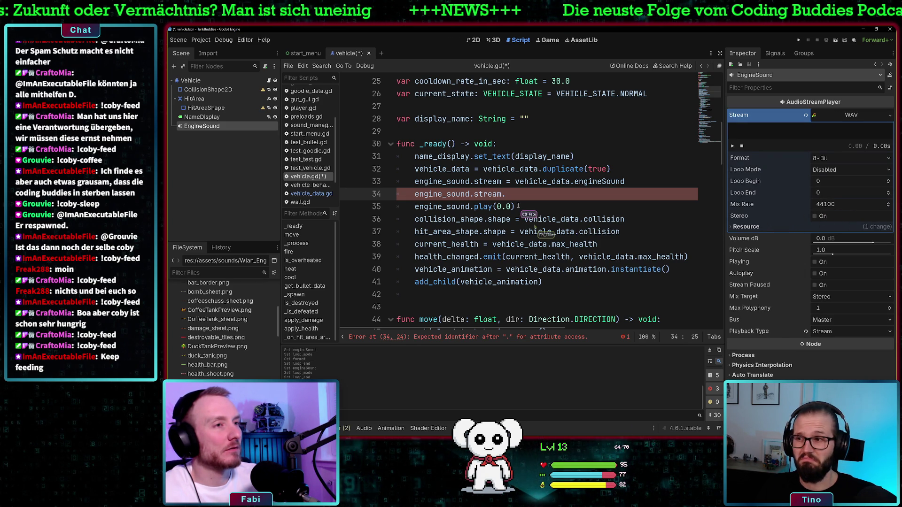
Step: Extend line 34 of vehicle.gd to read engine_sound.stream.loop
text(.l)
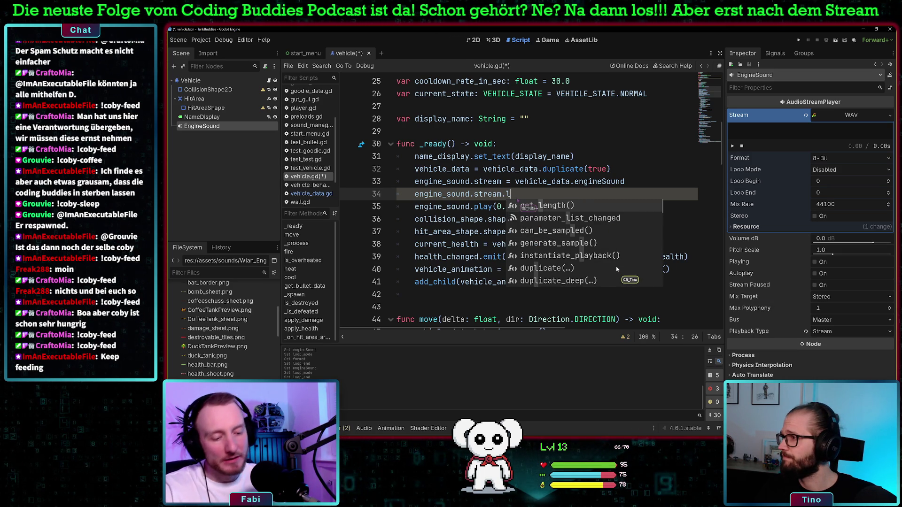
text(oop)
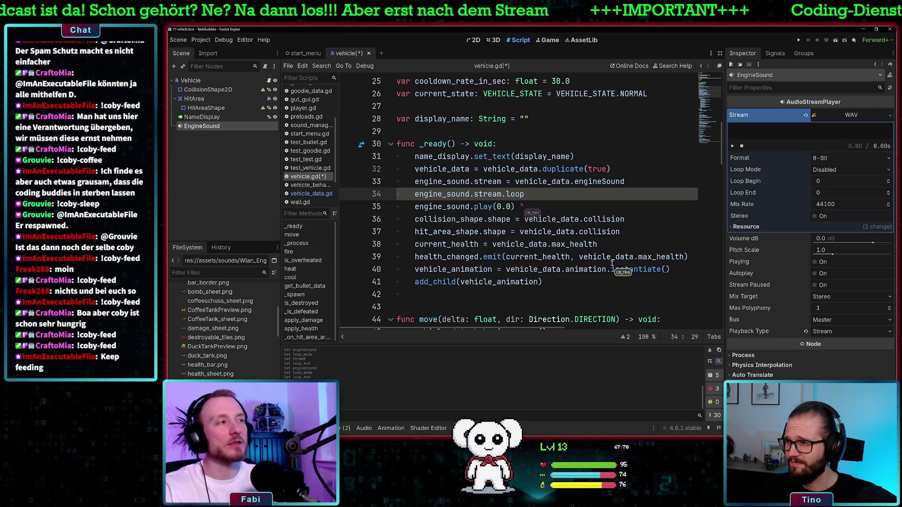
right_click(205, 83)
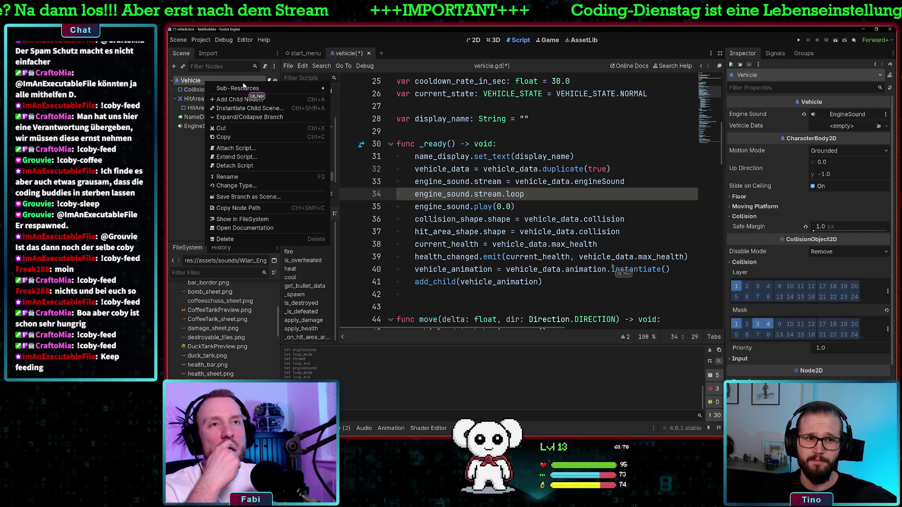
click(261, 100)
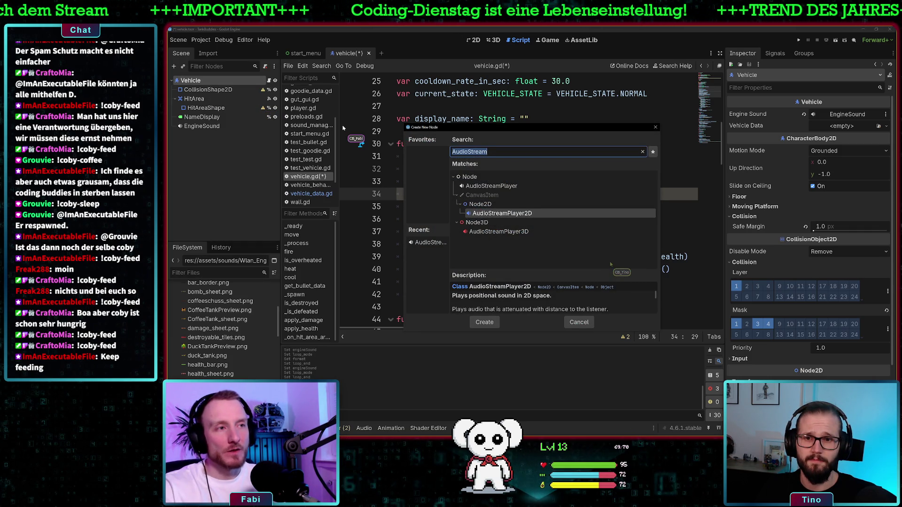
text(audio)
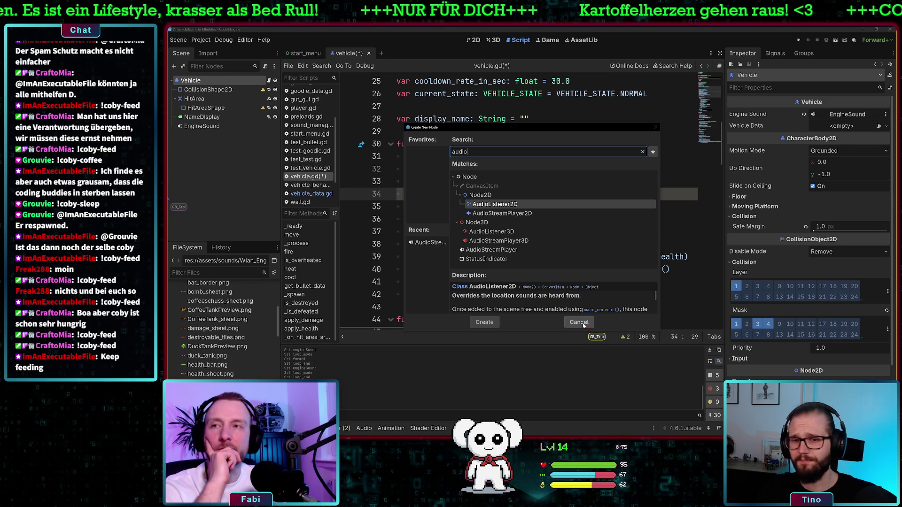
click(582, 324)
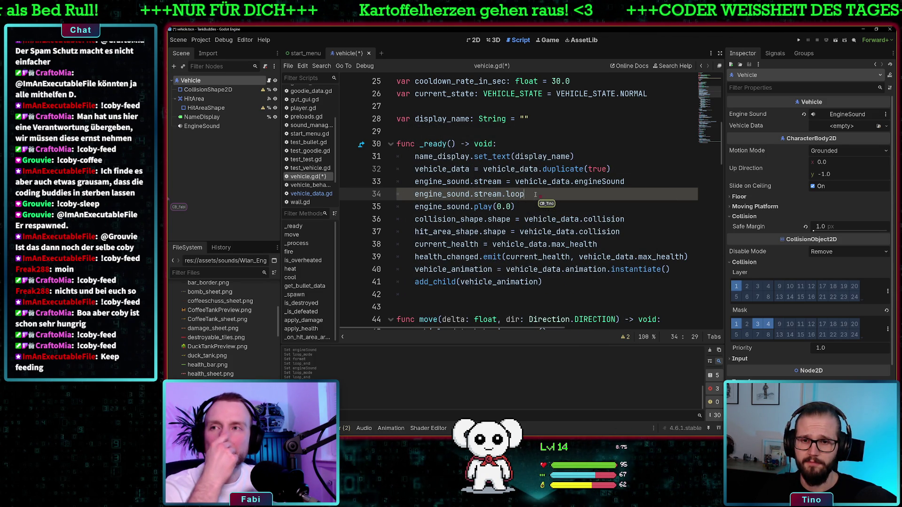
Step: Retype engineSound in vehicle_data.gd from AudioStreamWAV to AudioStreamGenerator and view that class's documentation
click(602, 182)
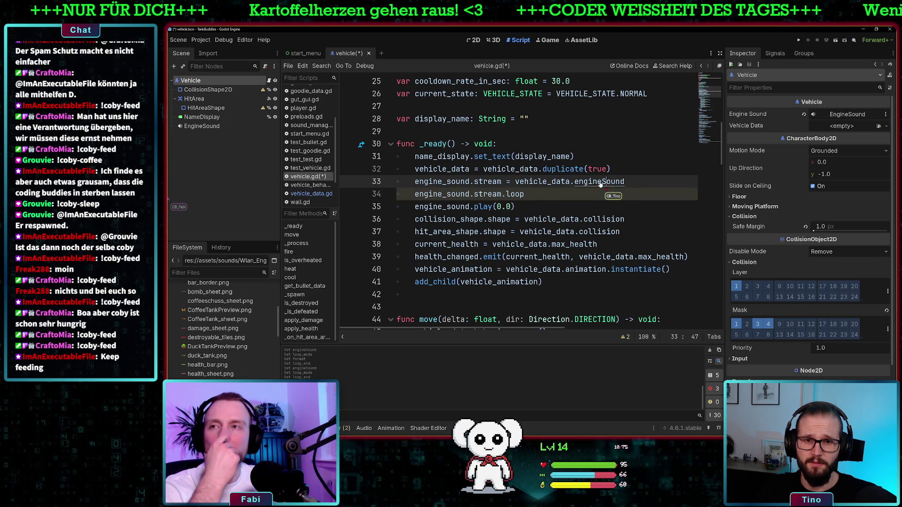
ctrl+click(601, 182)
double_click(562, 207)
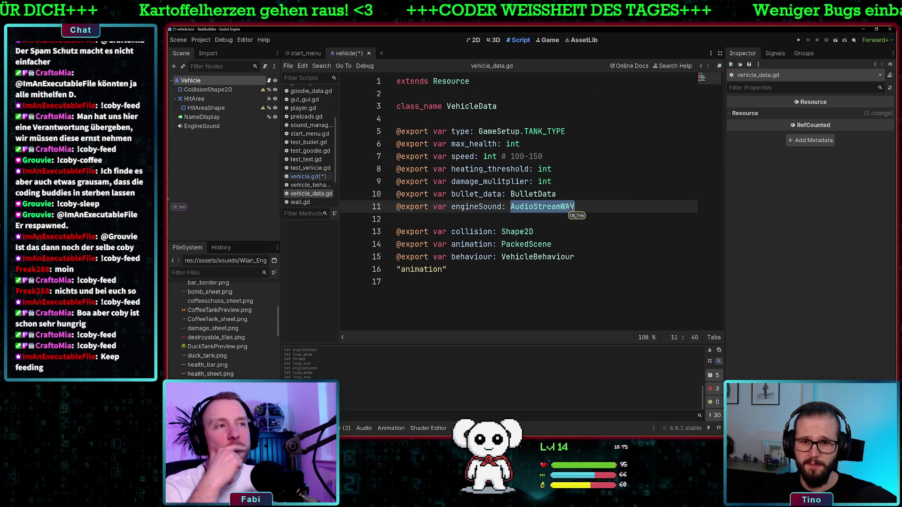
text(A)
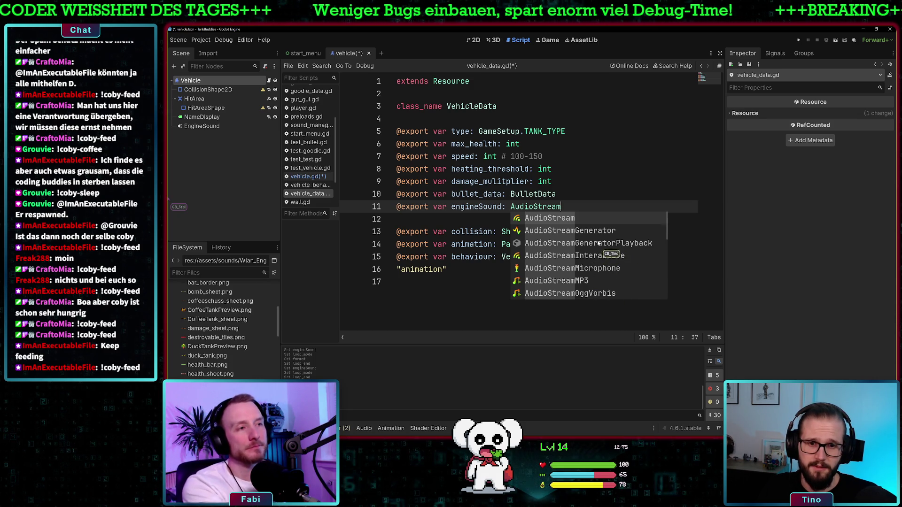
click(604, 231)
ctrl+click(545, 207)
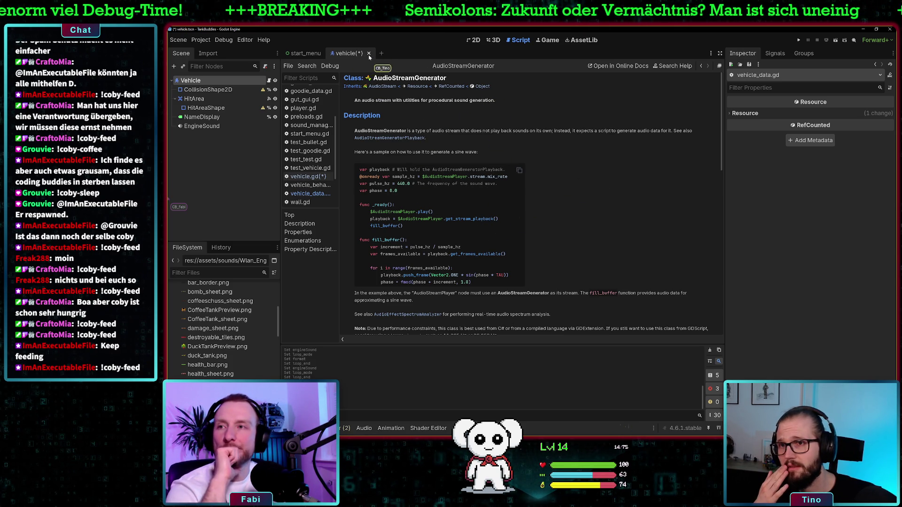
click(308, 176)
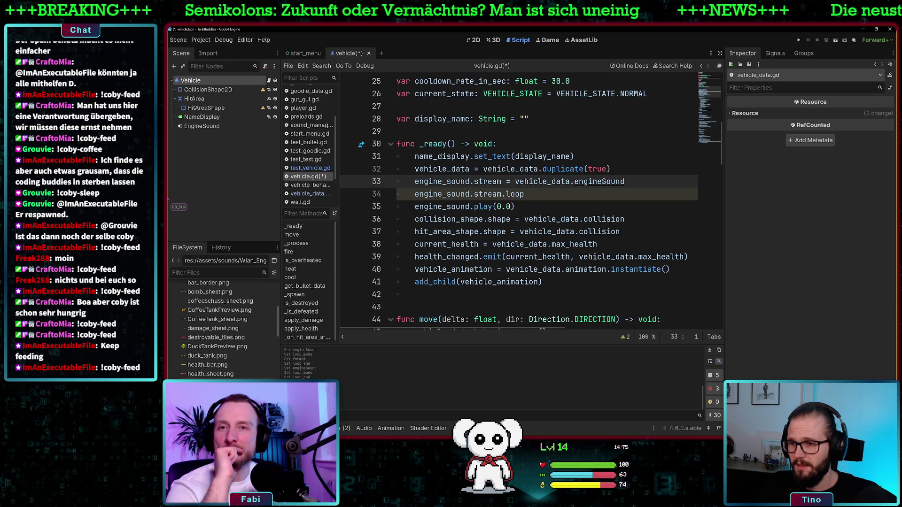
Step: Bring vehicle_data.gd back up from the script list
scroll(312, 97, up, 3)
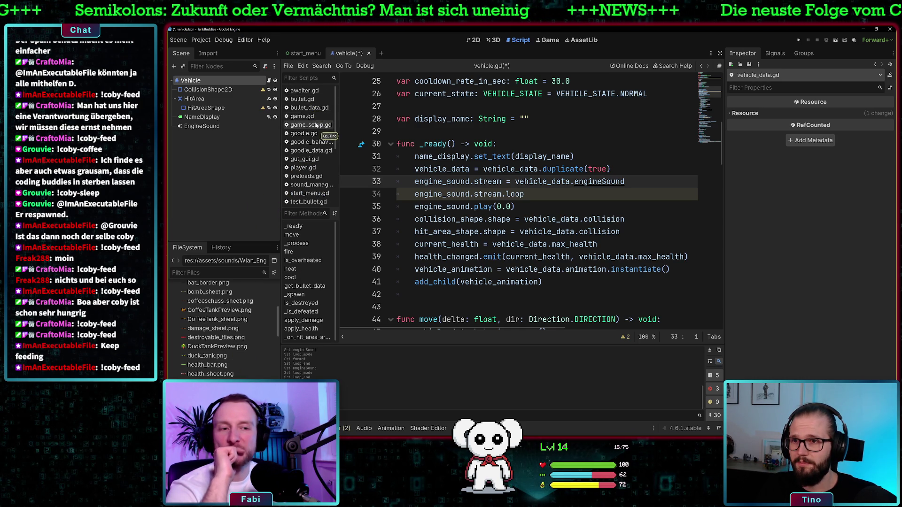
scroll(315, 157, down, 3)
click(310, 153)
click(310, 170)
click(310, 179)
Step: Change engineSound's type on line 11 to AudioStream and open the AudioStream documentation
double_click(581, 208)
text(Audio)
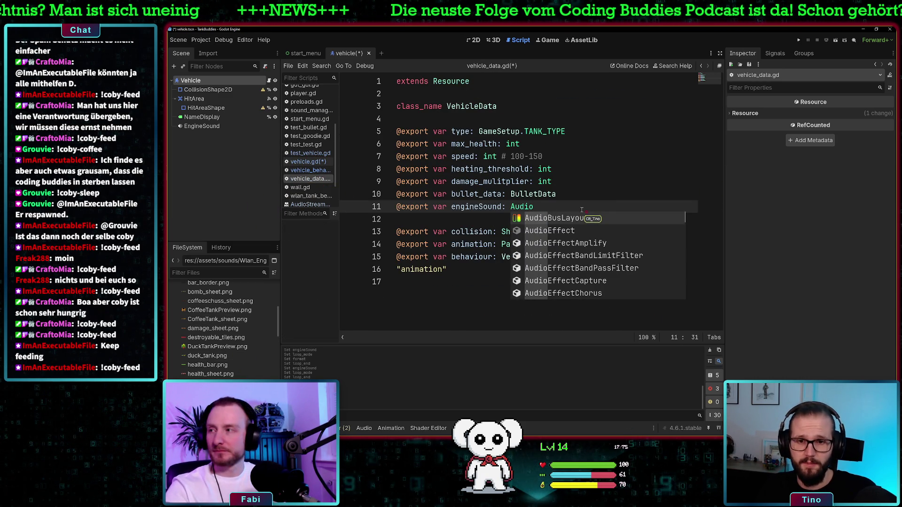
text(Strea)
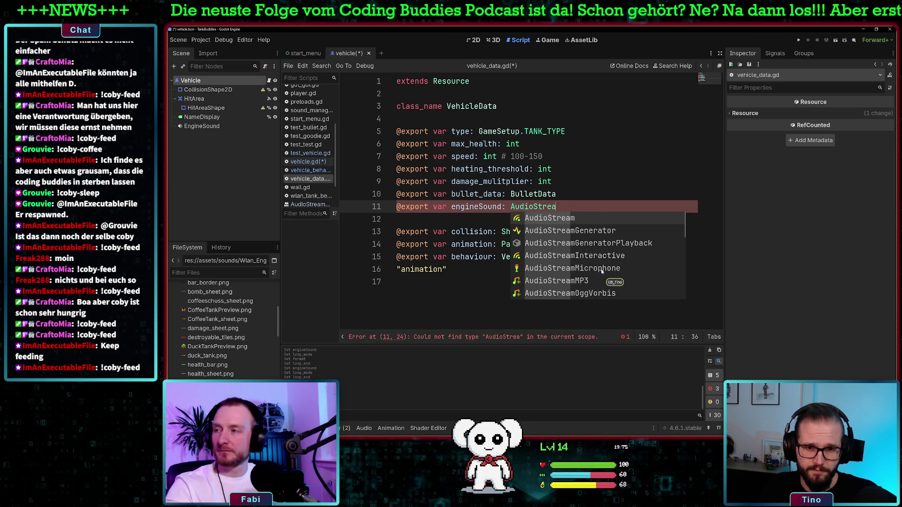
click(563, 217)
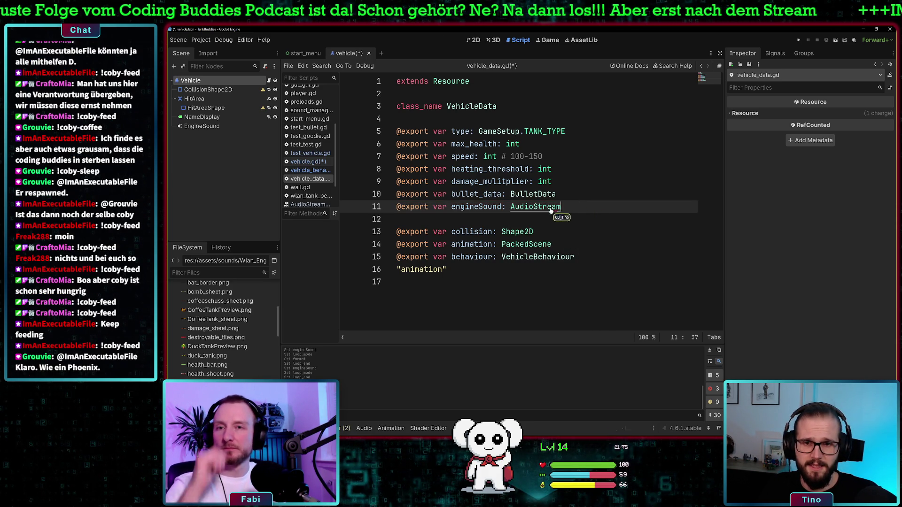
ctrl+click(557, 208)
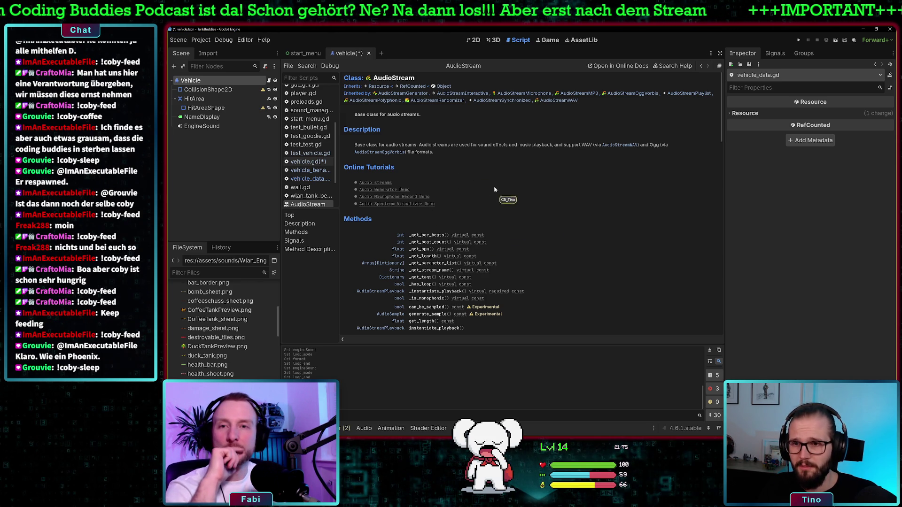
scroll(467, 262, down, 3)
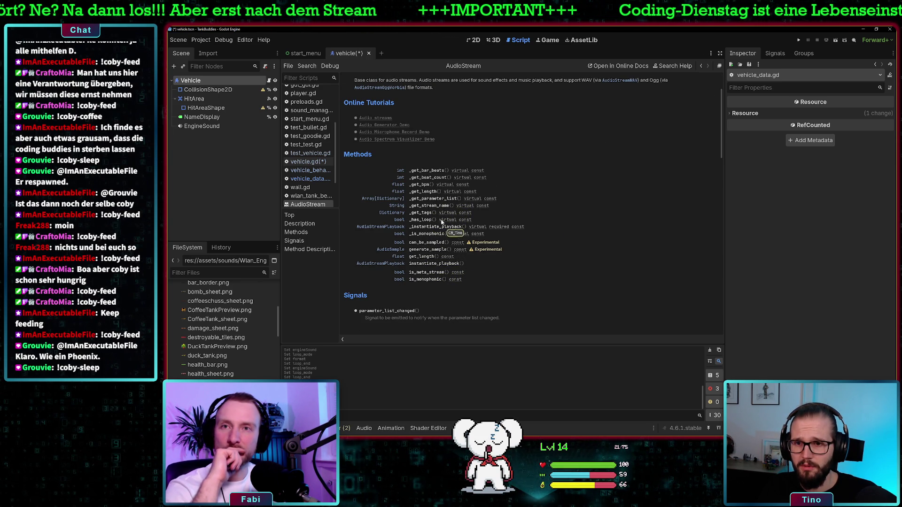
scroll(440, 180, down, 2)
scroll(437, 181, up, 5)
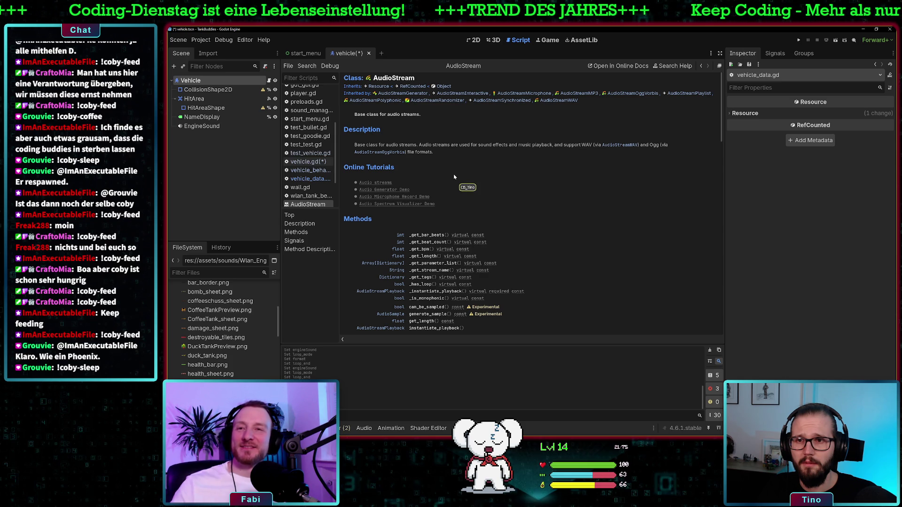
scroll(453, 176, down, 5)
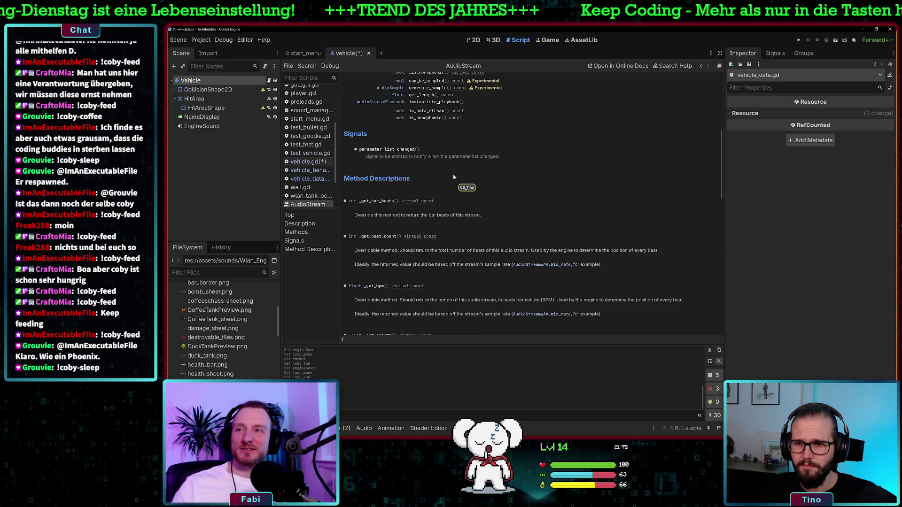
scroll(454, 177, down, 5)
scroll(452, 177, down, 5)
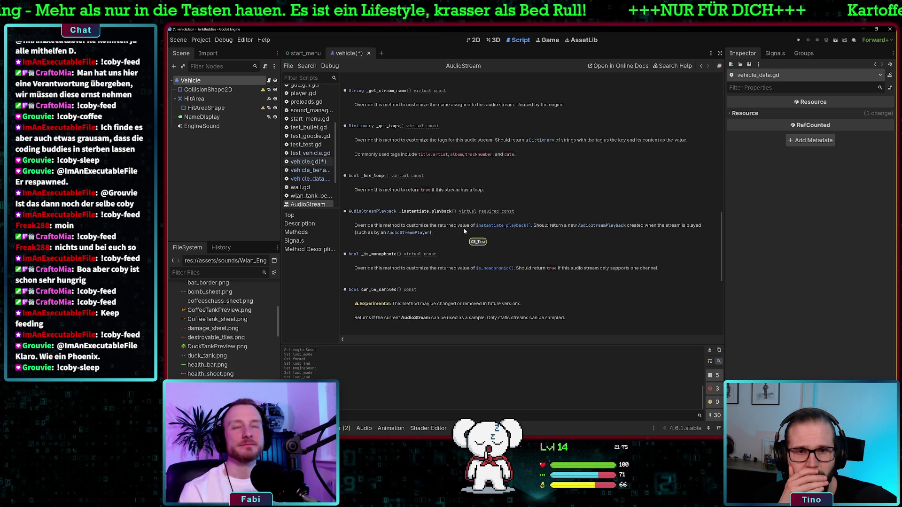
scroll(464, 230, down, 3)
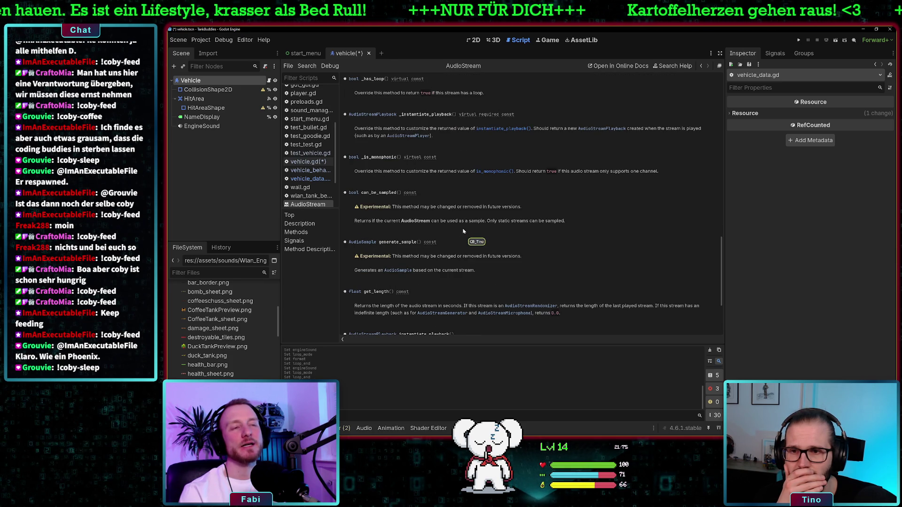
scroll(462, 231, down, 2)
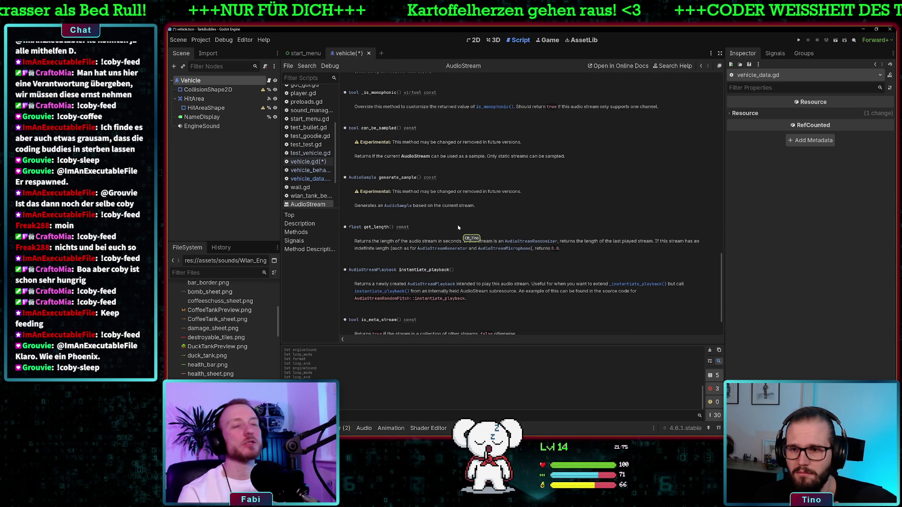
scroll(458, 227, down, 2)
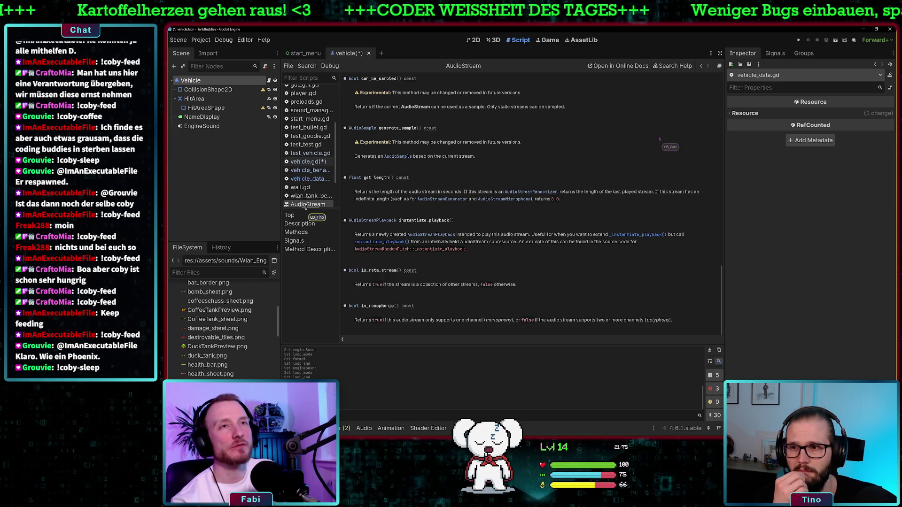
scroll(231, 357, up, 5)
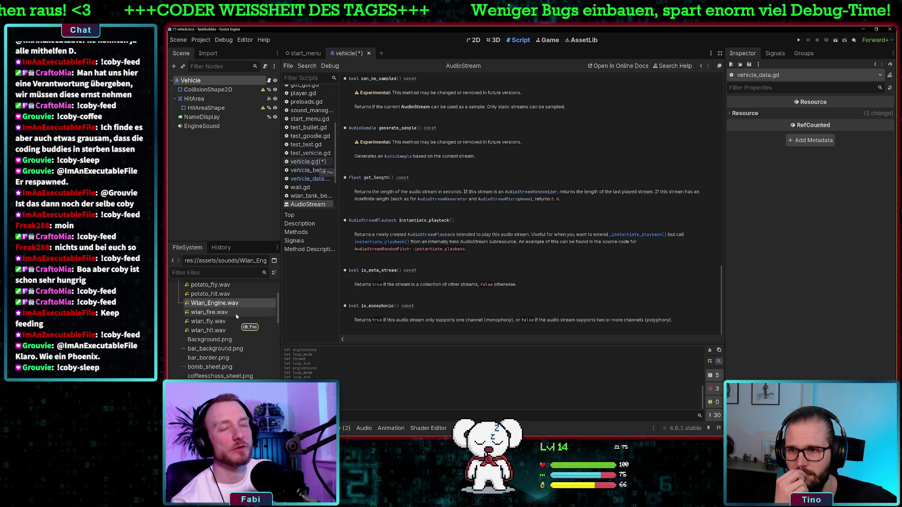
click(313, 163)
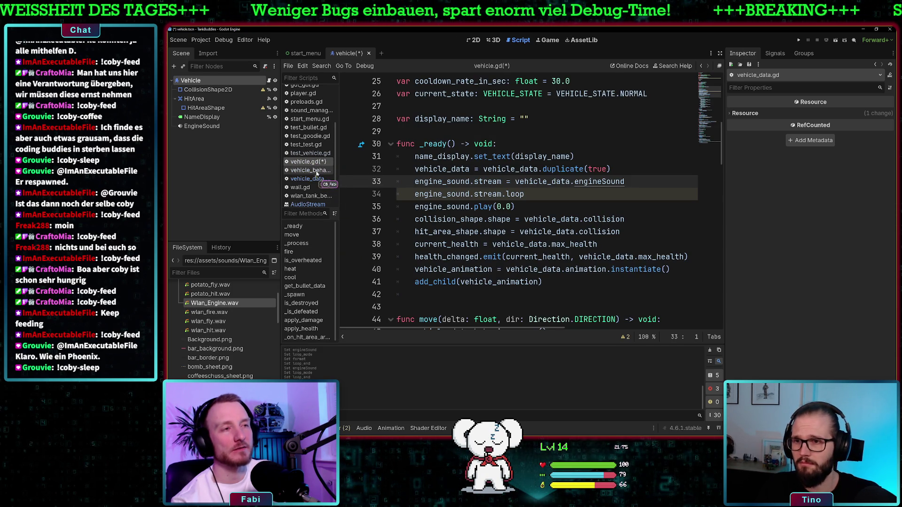
Step: Make engineSound's type AudioStreamWAV in vehicle_data.gd and save the scripts
click(308, 179)
text(WAV)
key(Up)
key(ctrl+s)
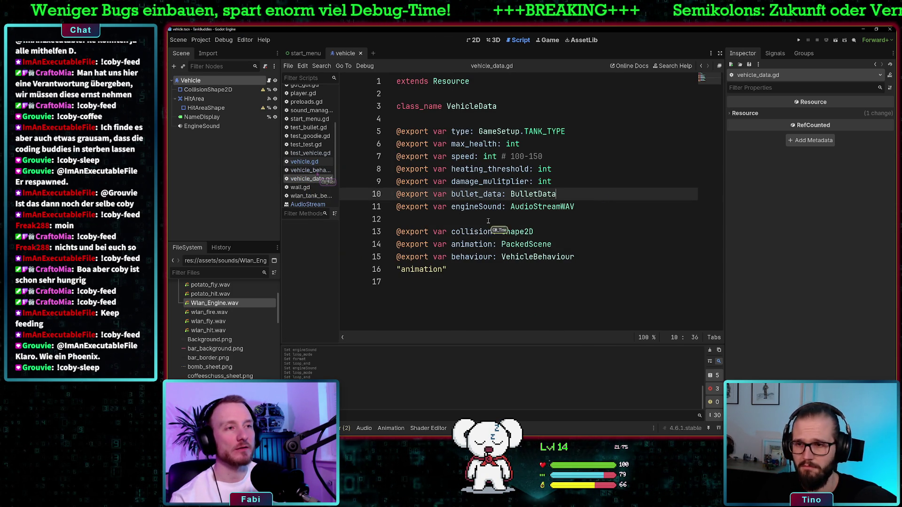
Step: Select vehicle_wlan_tank.tres, play its Wlan_Engine.wav engine sound preview twice, then return to vehicle.gd
scroll(242, 374, down, 10)
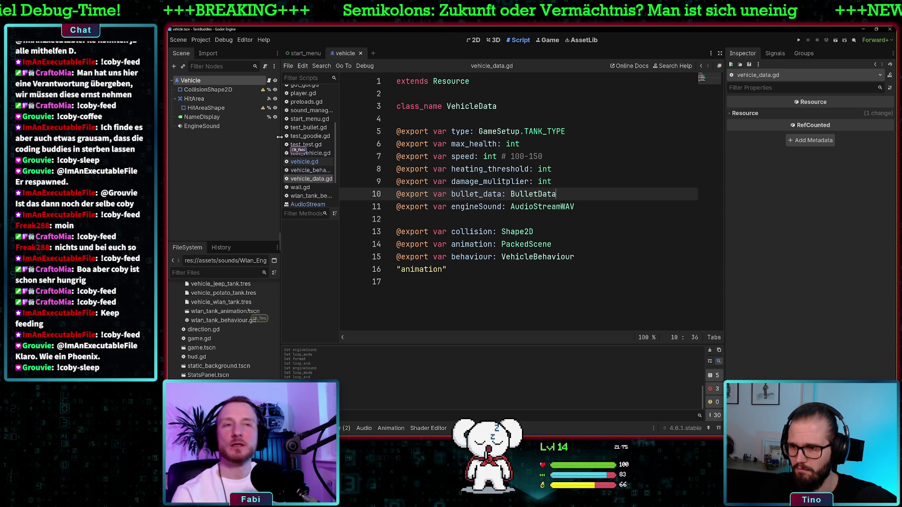
click(223, 319)
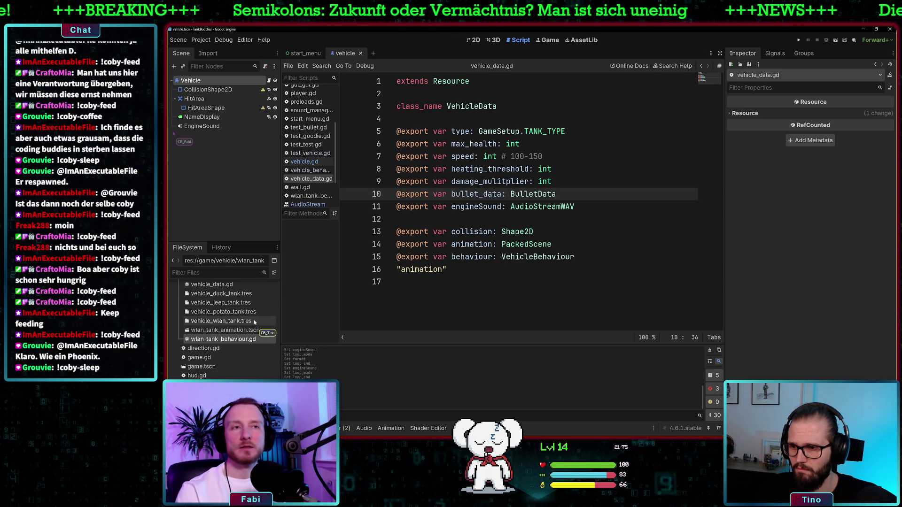
click(219, 320)
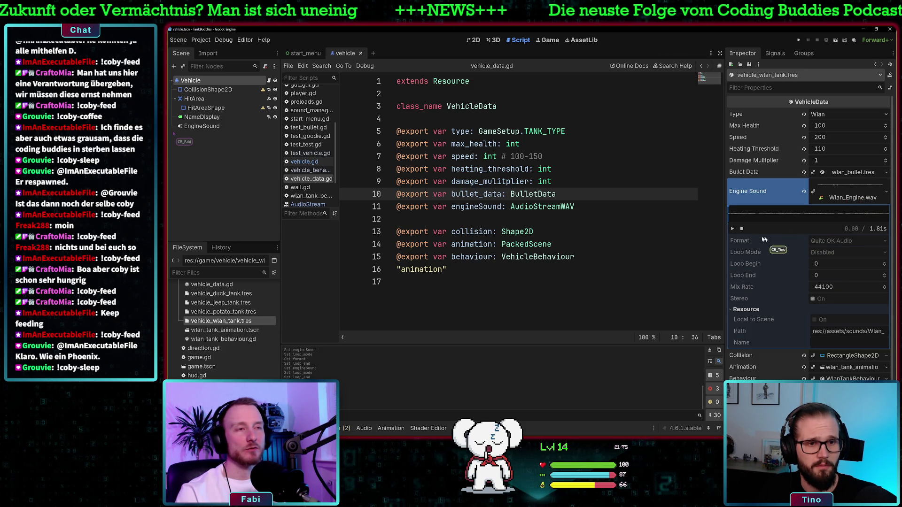
click(732, 229)
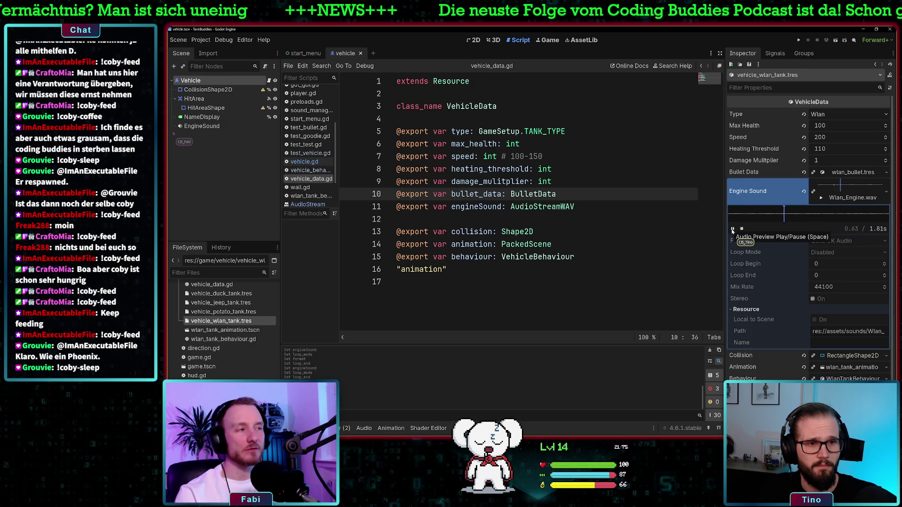
click(732, 229)
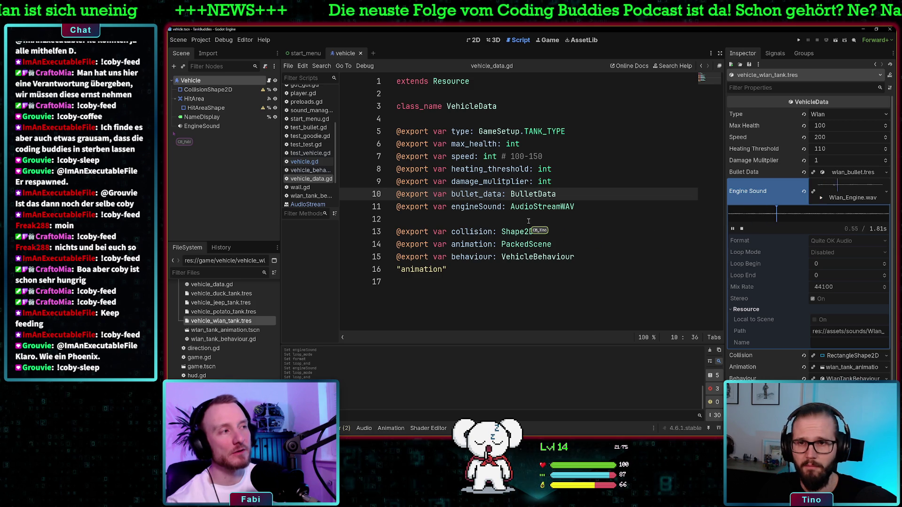
click(304, 162)
text(engine_sound.stream.loop_mode =)
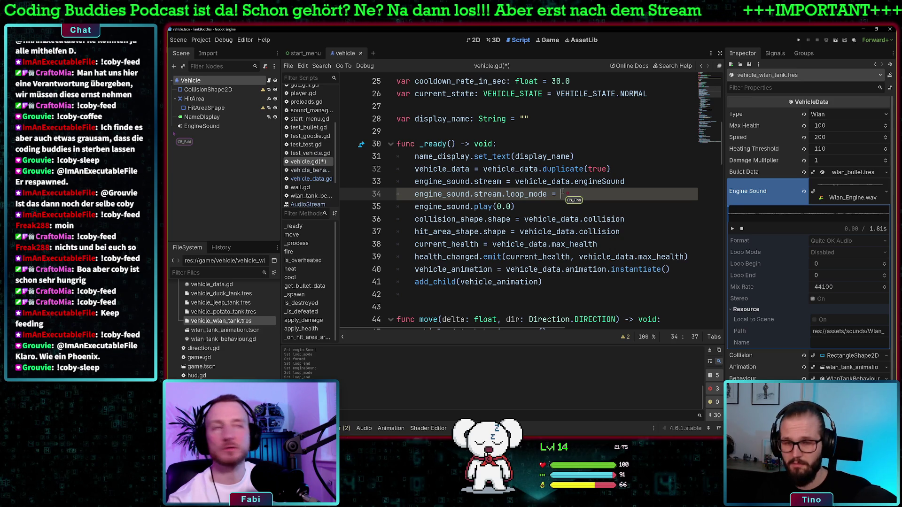
Step: Complete line 34 as loop_mode = AudioStreamWAV.LOOP_FORWARD, then save and run the project
text(forwar)
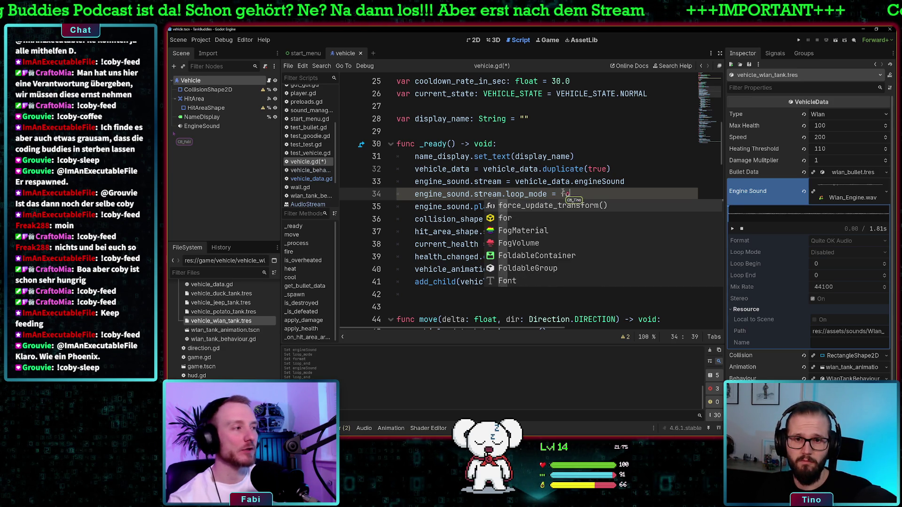
key(BackSpace)
key(BackSpace)
key(BackSpace)
text(LOOP)
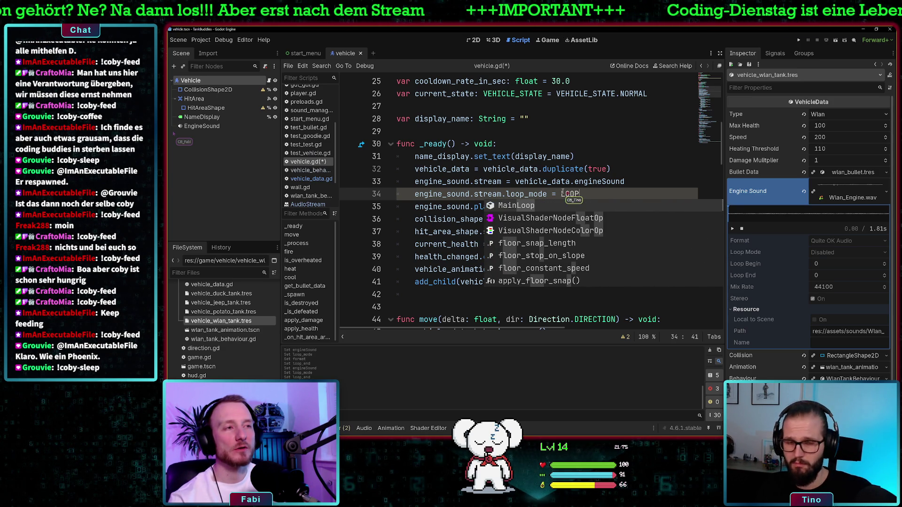
key(BackSpace)
key(BackSpace)
key(BackSpace)
key(BackSpace)
text(Audio)
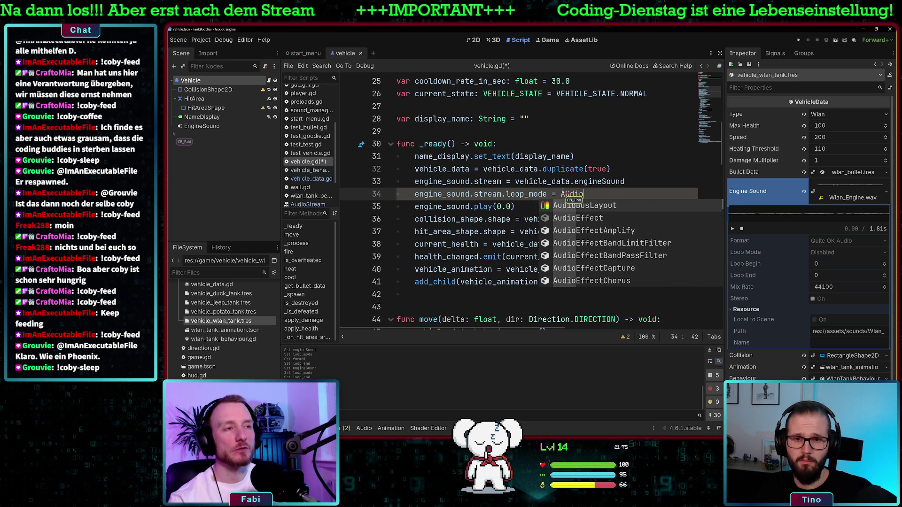
text(Stre)
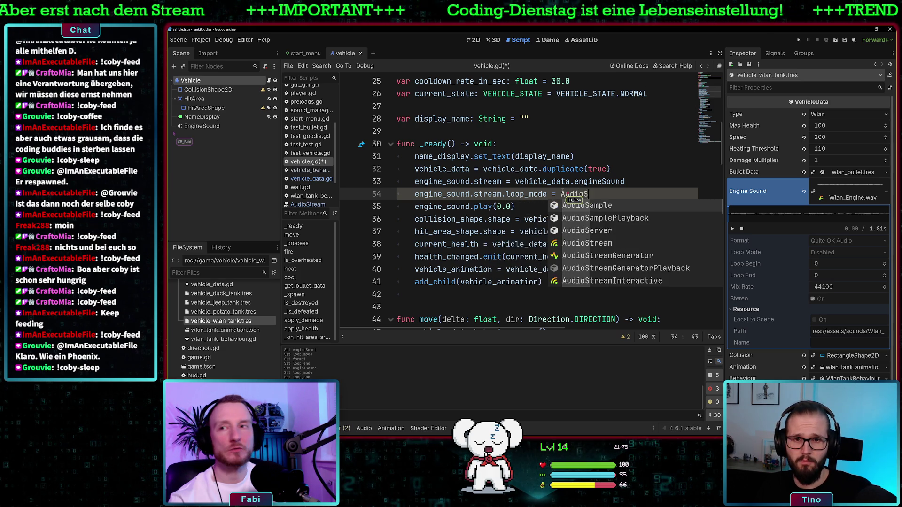
text(amWAV.)
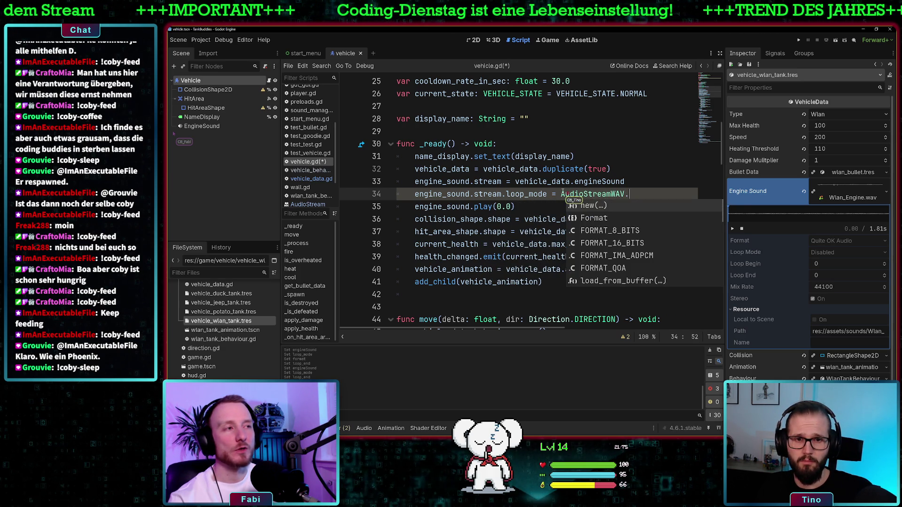
text(lo)
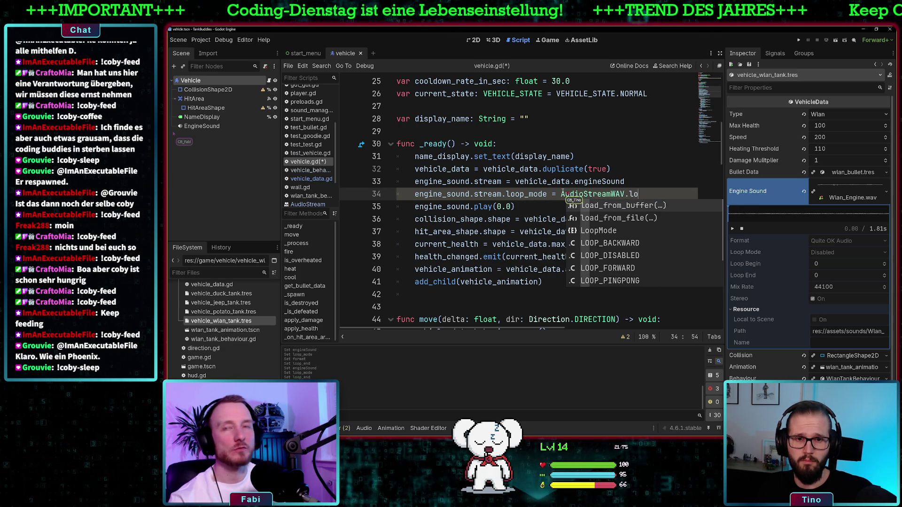
key(BackSpace)
key(BackSpace)
text(L)
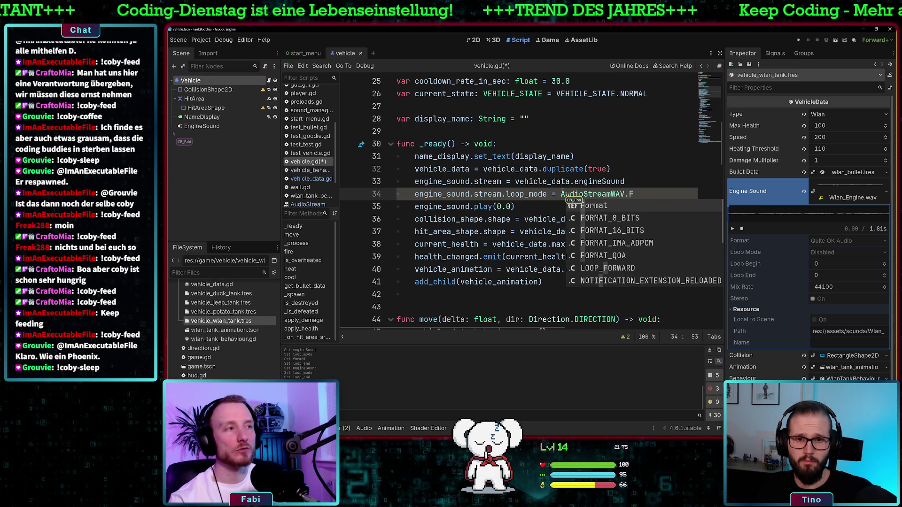
text(OOP_)
key(Down)
key(Down)
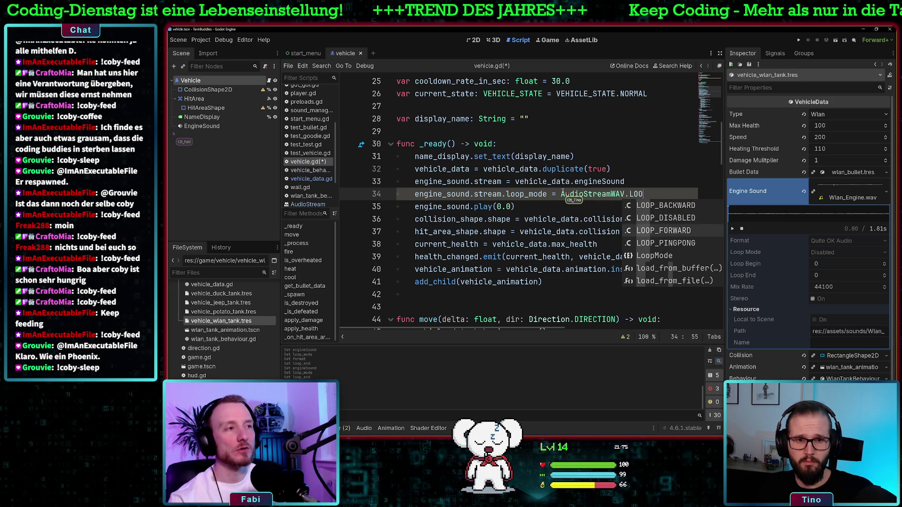
key(Return)
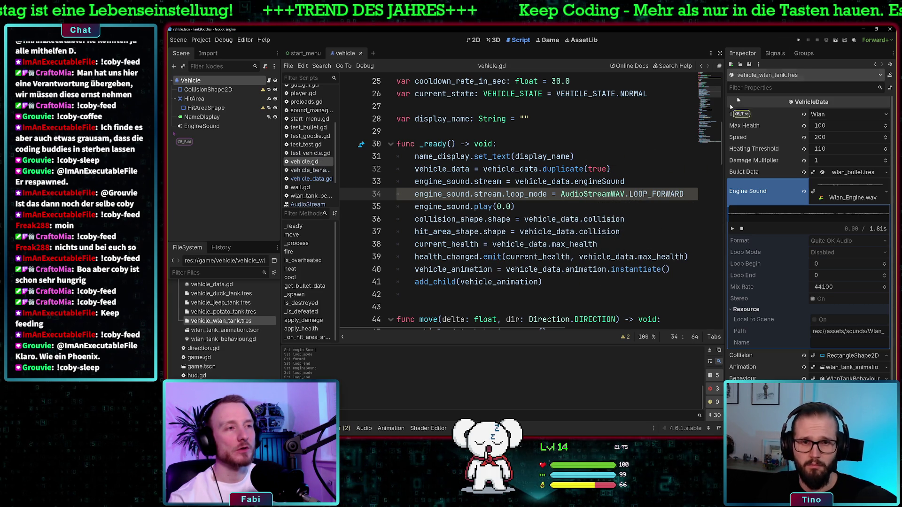
click(798, 41)
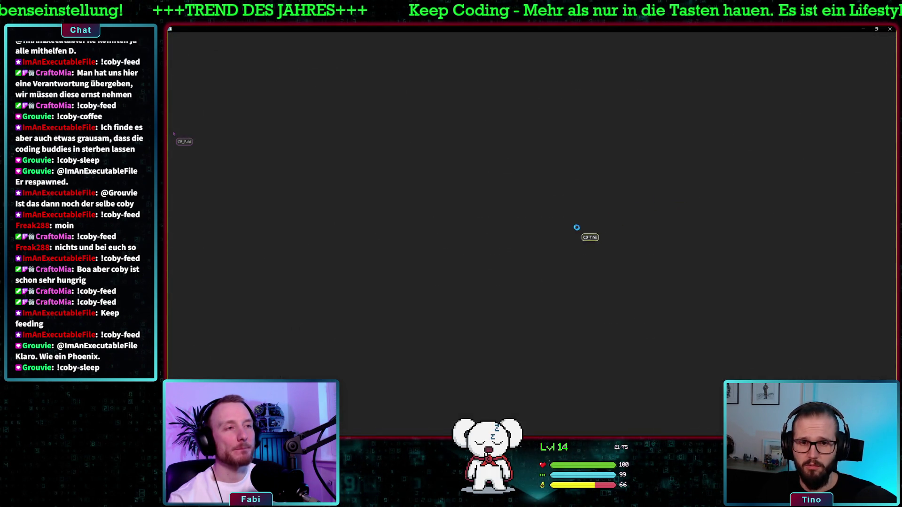
Step: Start a Beach match with Player1 driving the purple tank
click(702, 184)
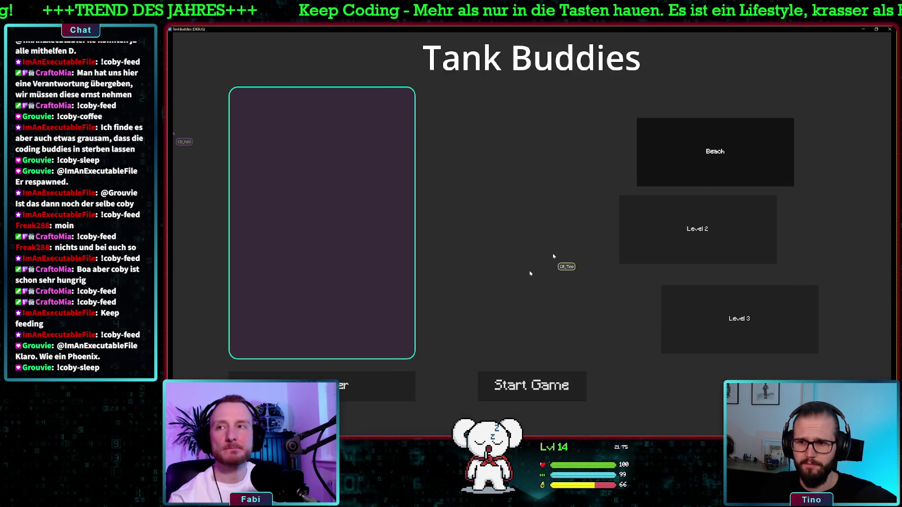
click(347, 374)
click(279, 139)
click(280, 139)
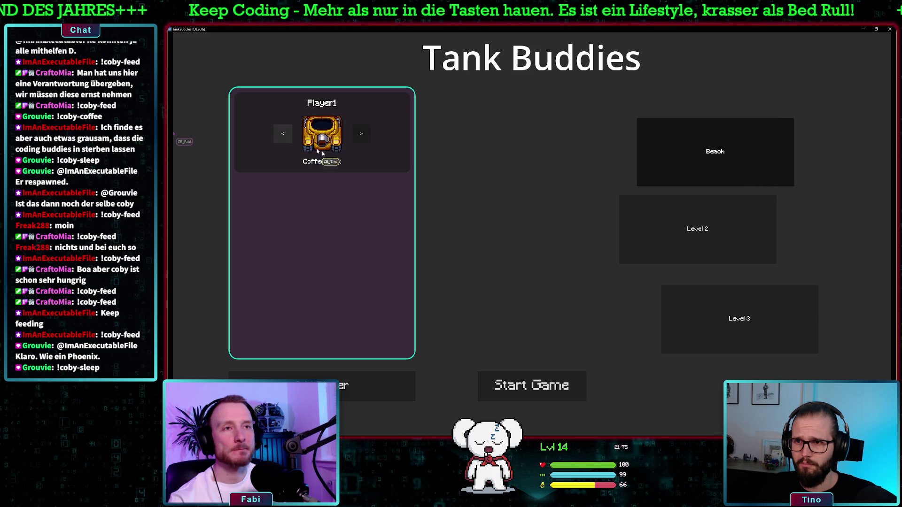
click(280, 139)
click(504, 384)
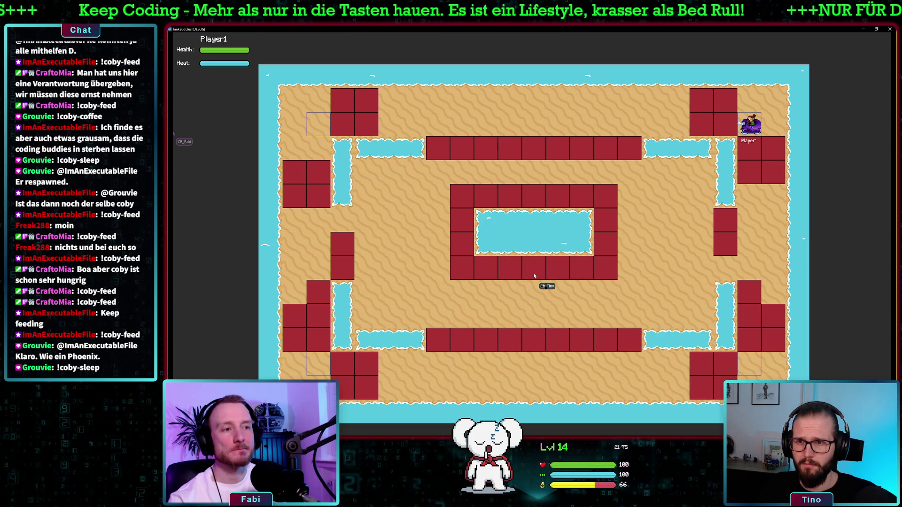
Step: Close the running game and return to the play(0.0) line in vehicle.gd
drag(535, 29, 585, 93)
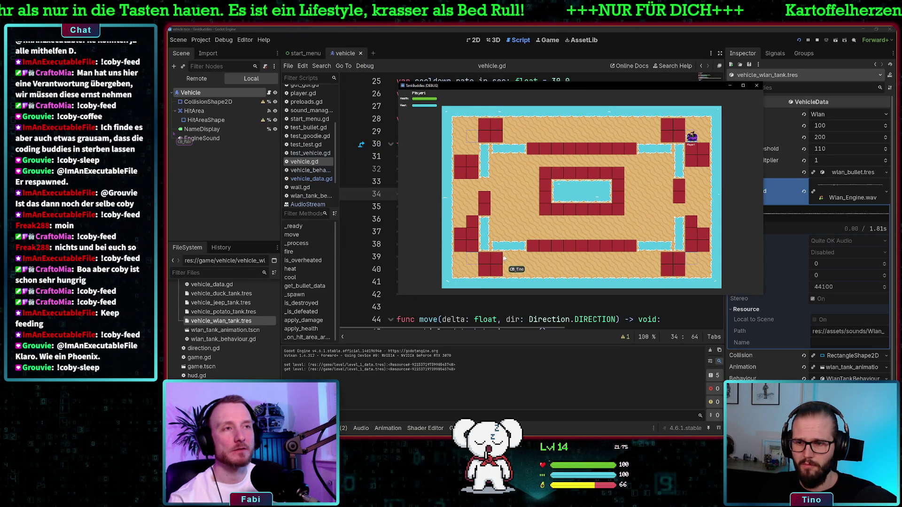
click(756, 85)
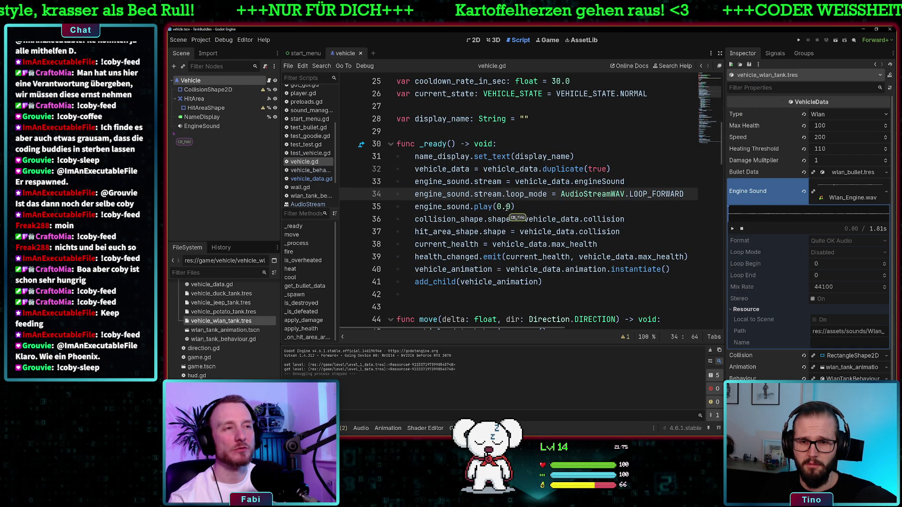
click(512, 207)
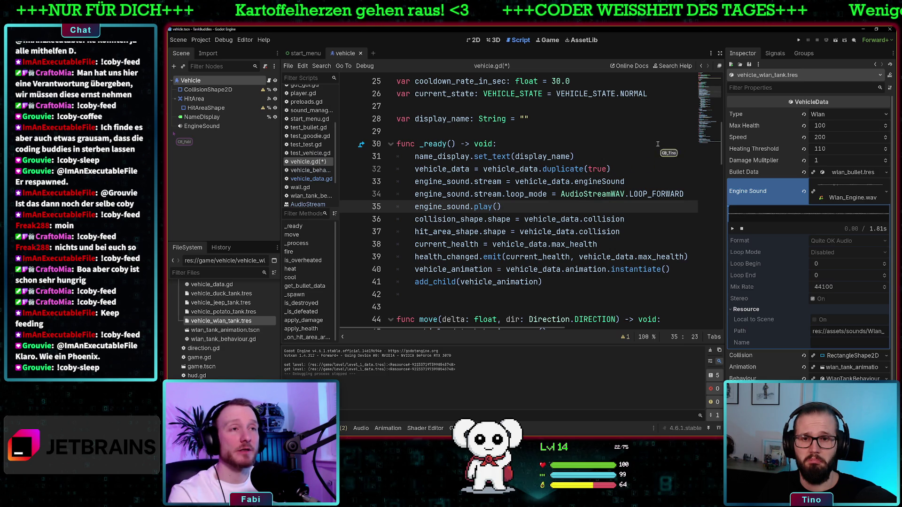
Step: Add engine_sound.stream.loop_end = 2.0 below the loop_mode line, save vehicle.gd and run the game
click(690, 193)
key(Return)
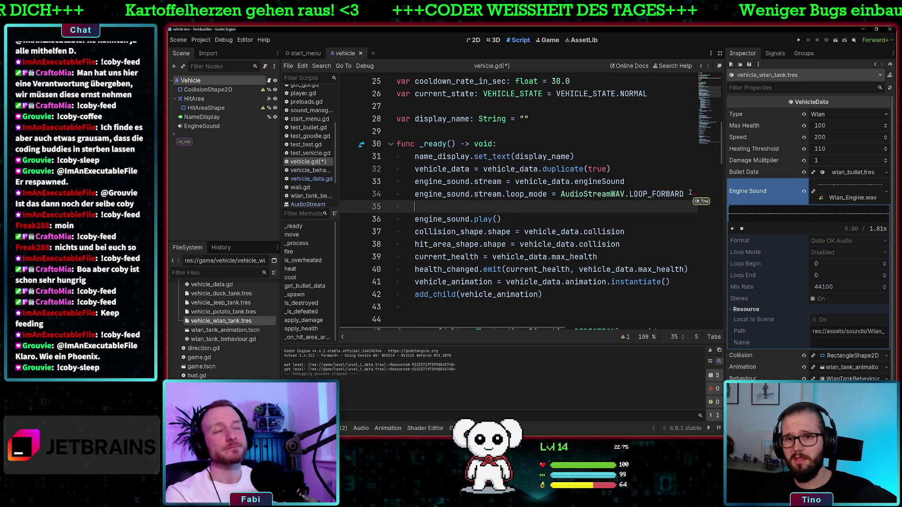
text(engine_sound.stream.)
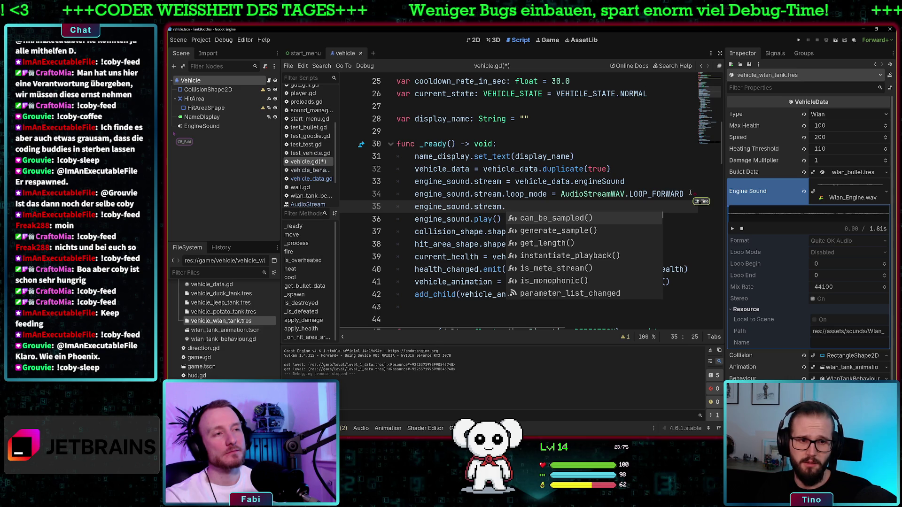
text(loop_end = )
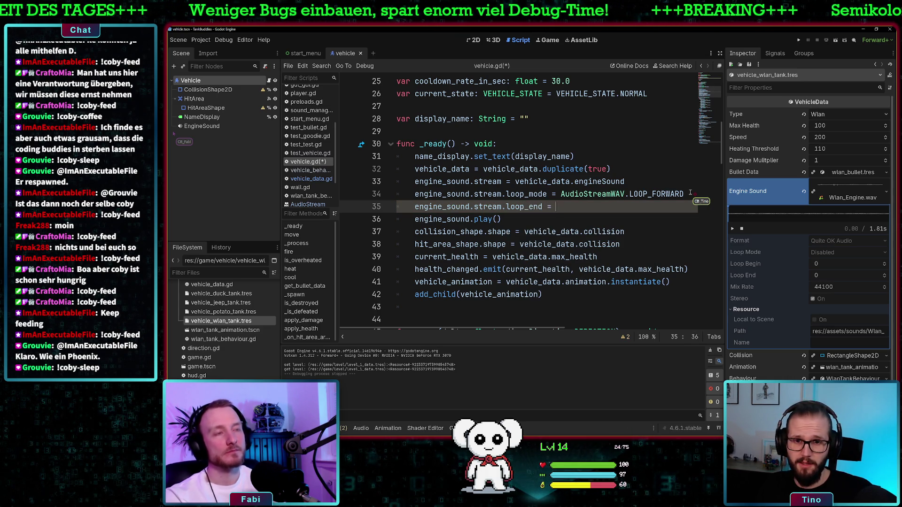
text(2.0)
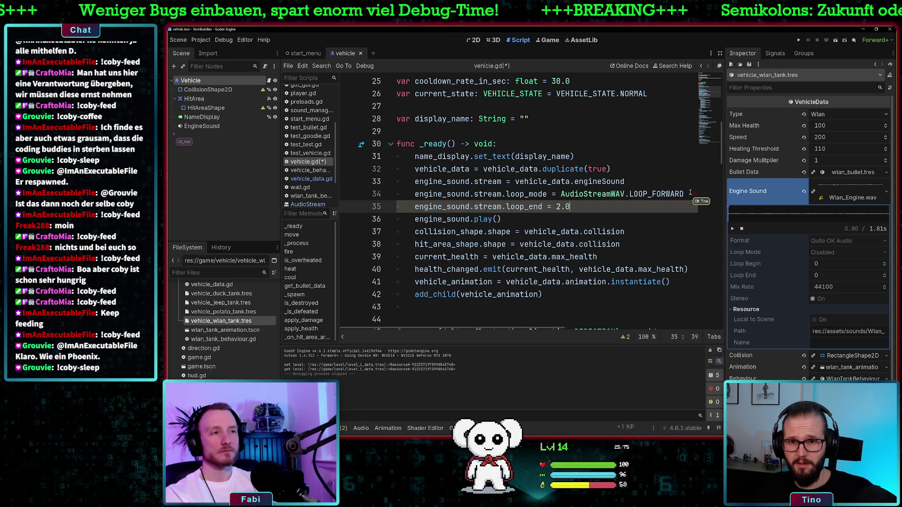
click(562, 222)
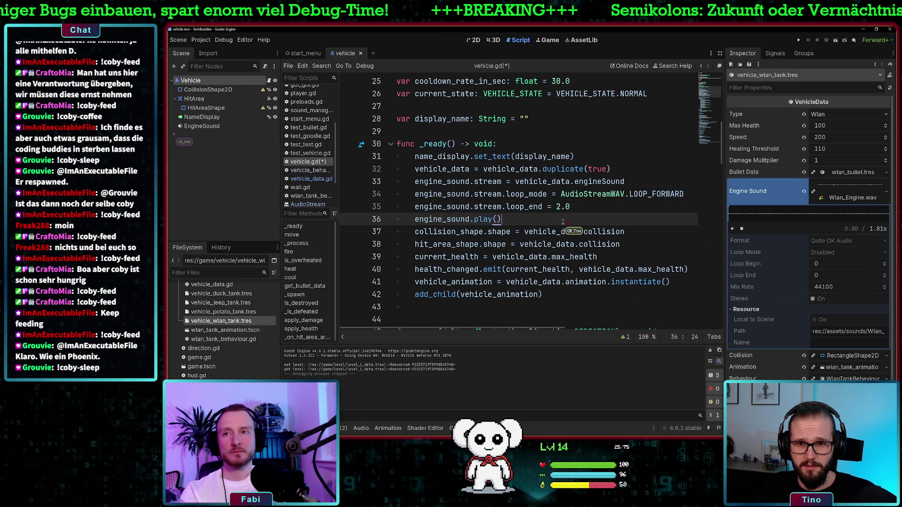
key(ctrl+s)
click(799, 40)
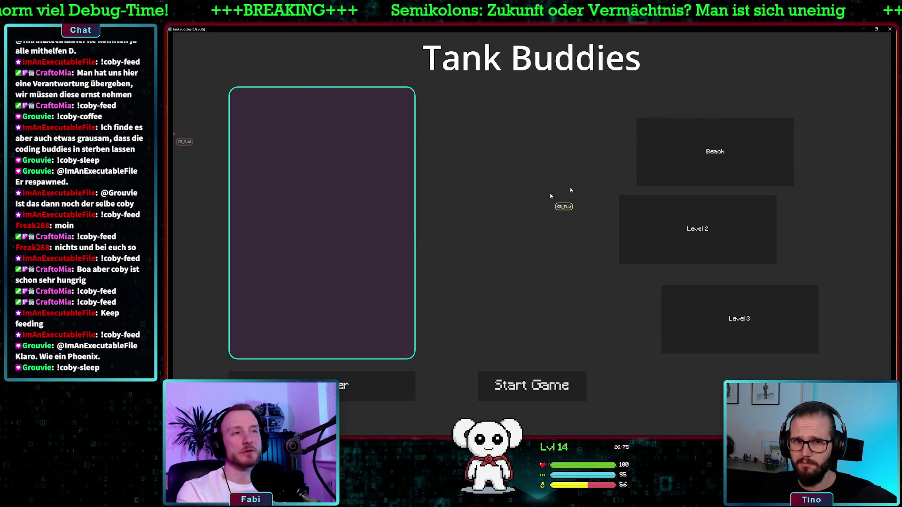
Step: Add Player1 with the purple tank and start a Beach match
click(350, 395)
click(285, 135)
click(521, 384)
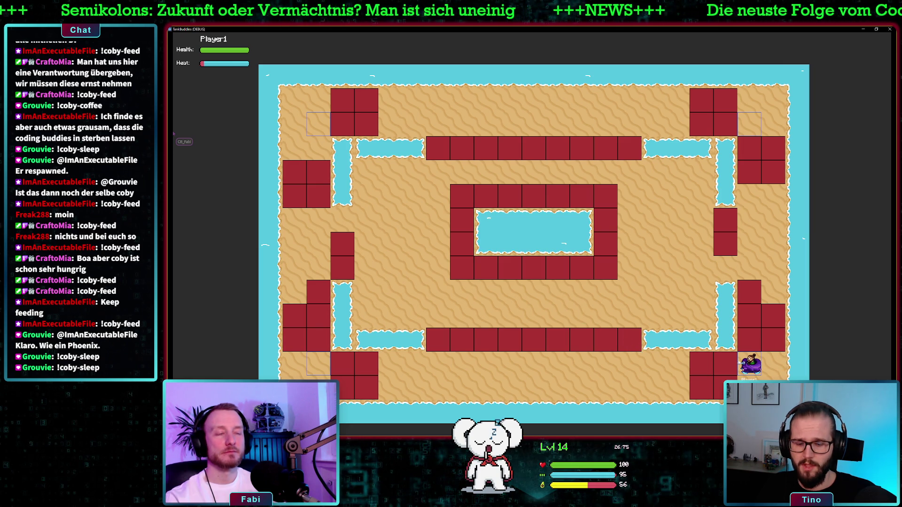
Step: Drive the tank right and left, fire at a brick, then close the game
key(d)
key(d)
key(space)
key(d)
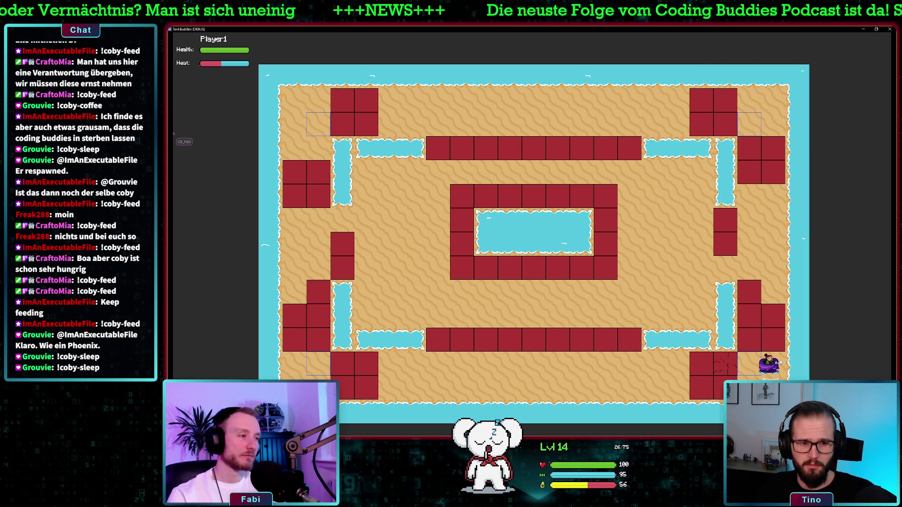
key(a)
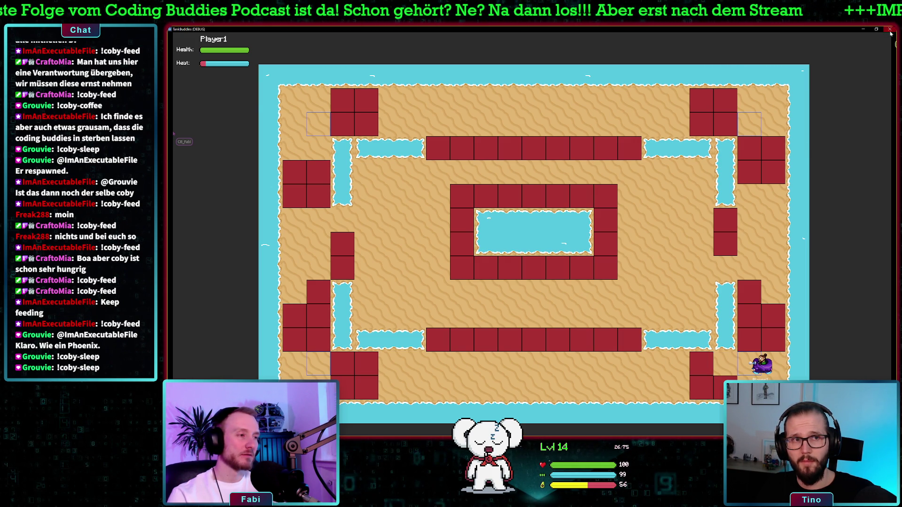
click(890, 31)
click(556, 207)
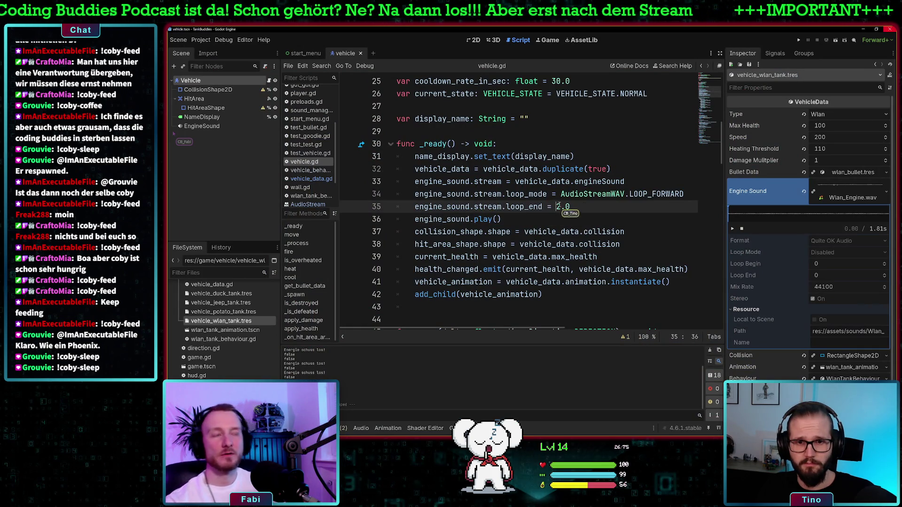
Step: Check the errors panel, restore engine_sound.play(0.0) on line 36, and run the project
click(652, 194)
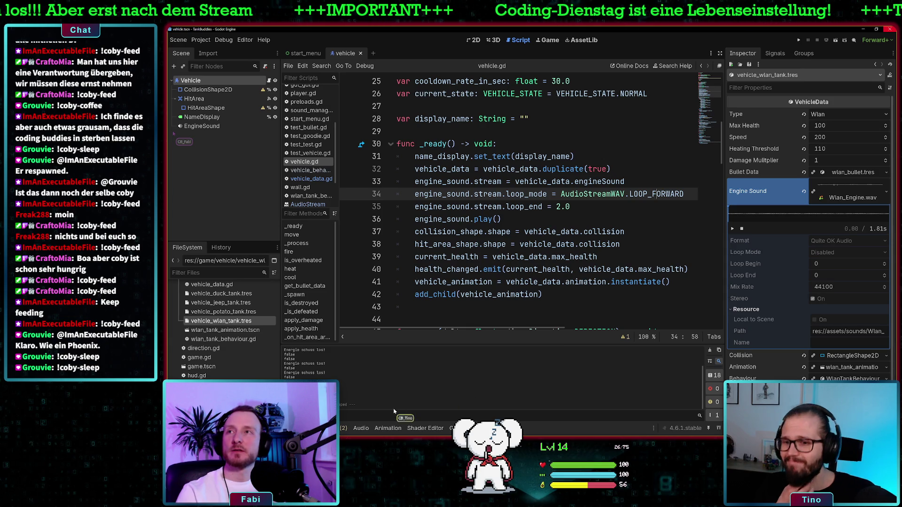
click(334, 428)
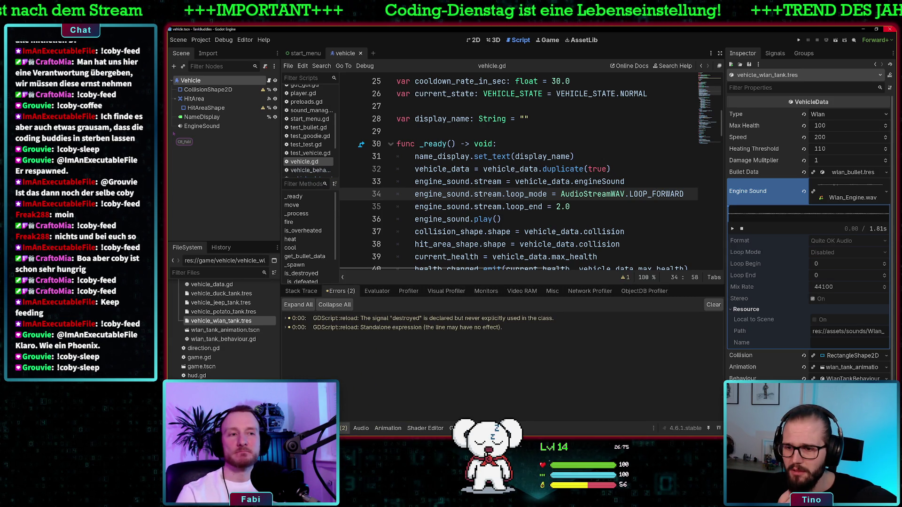
click(301, 427)
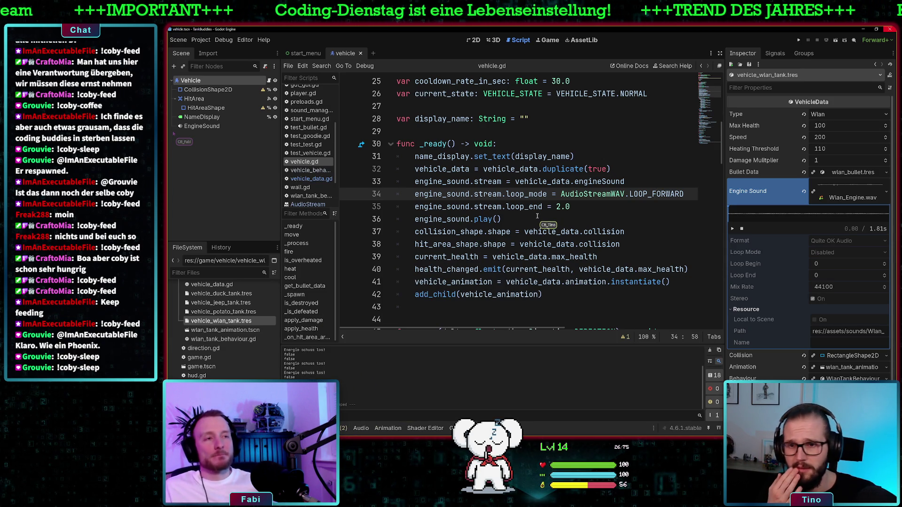
click(495, 219)
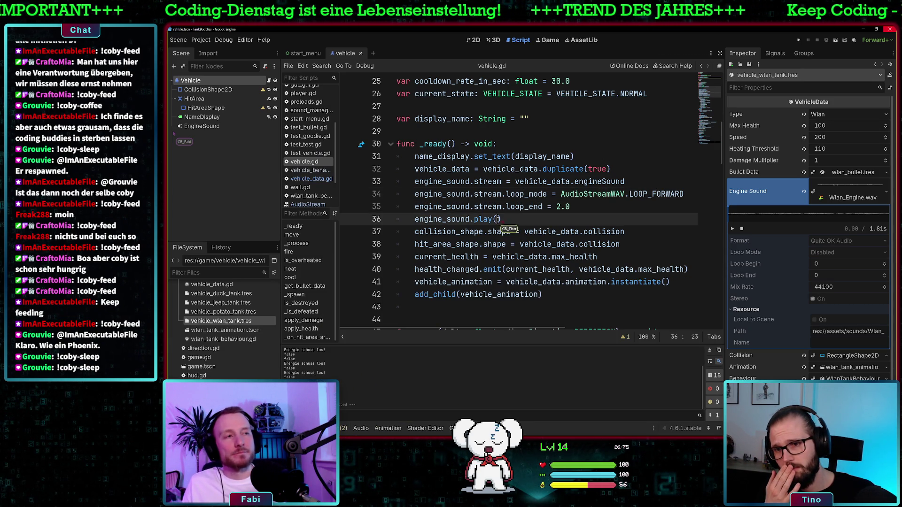
text(0.0)
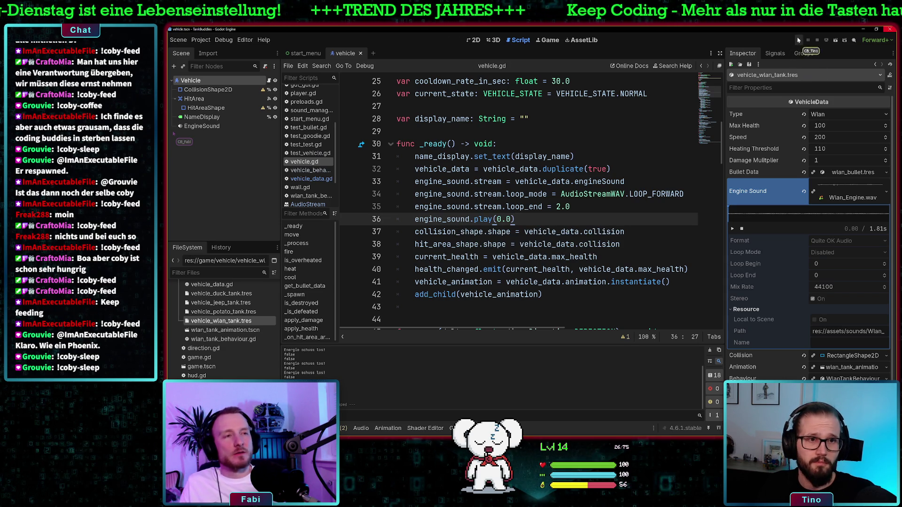
click(798, 40)
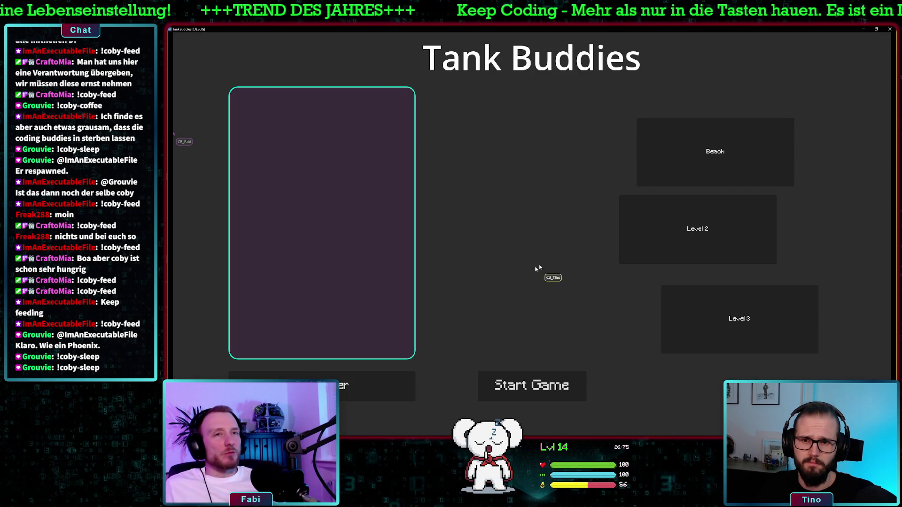
Step: Add a player, cycle to the purple tank and start the Beach level
click(376, 386)
click(283, 135)
click(283, 135)
click(284, 136)
click(530, 376)
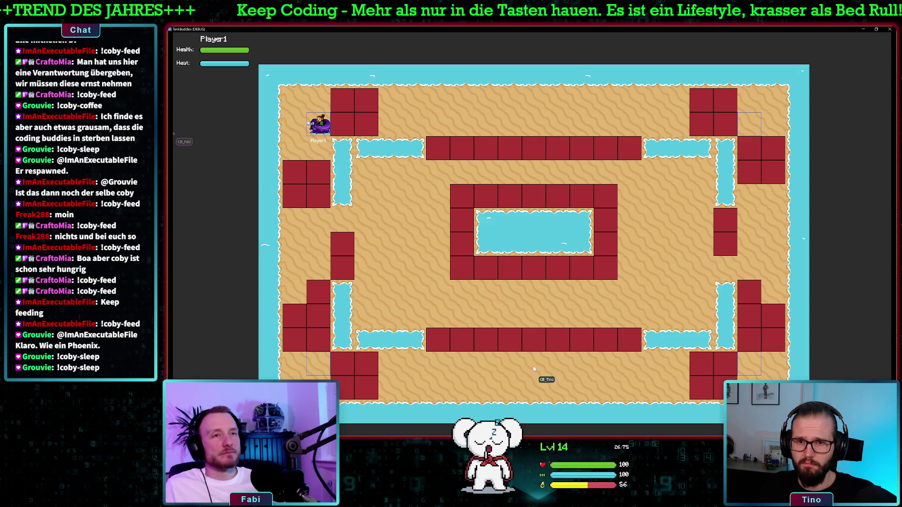
Step: Drive the tank beside the wall, fire at a block, then close the game window
key(a)
key(s)
key(space)
click(890, 29)
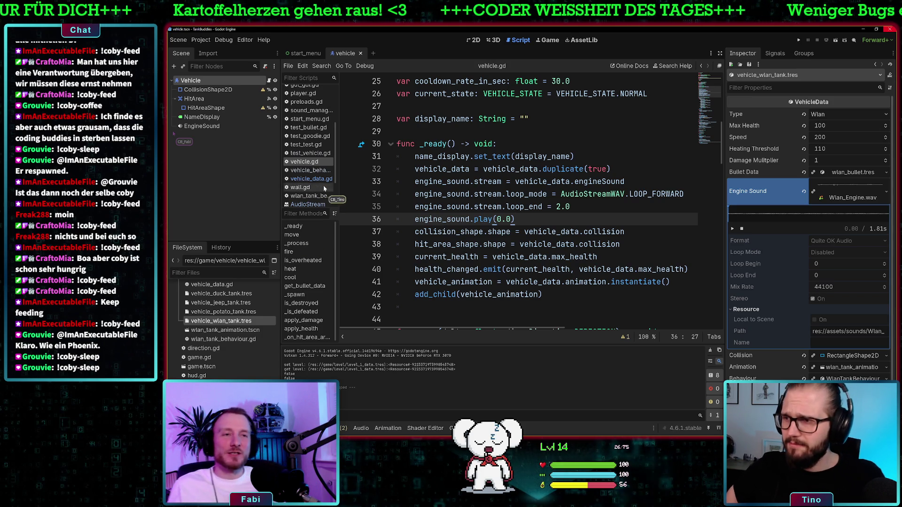
Step: In vehicle_data.gd, view the AudioStreamWAV class documentation from the engineSound type
click(311, 179)
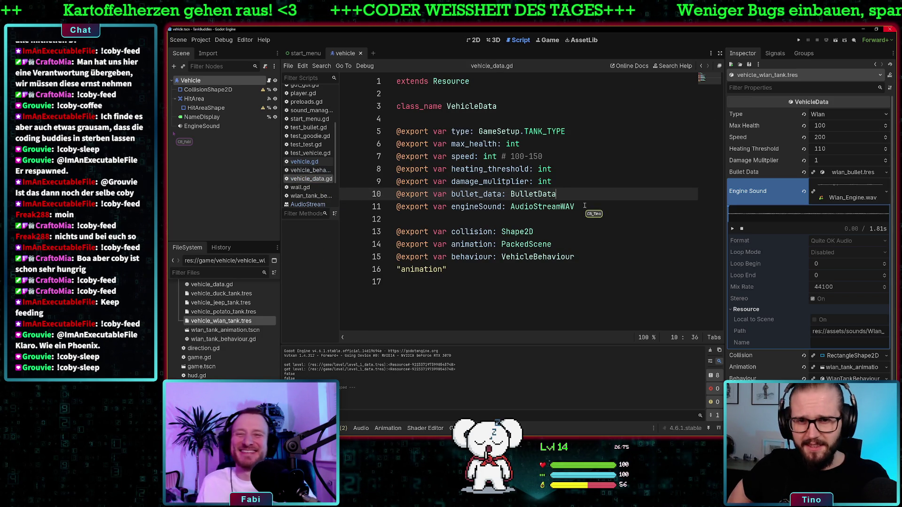
click(551, 208)
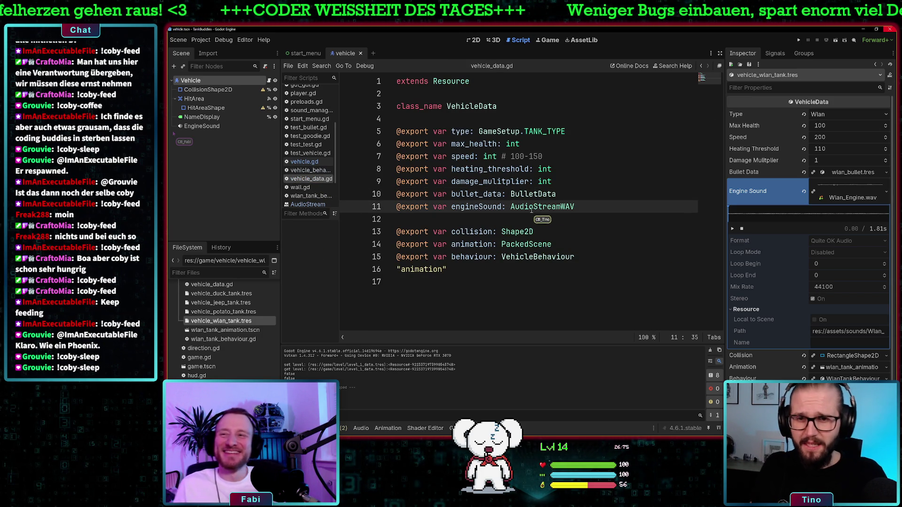
mouse_move(534, 207)
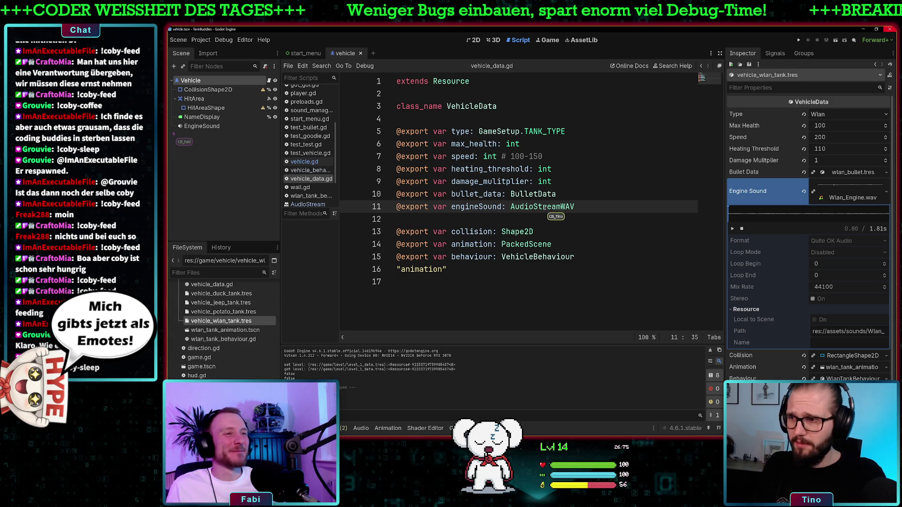
ctrl+click(551, 207)
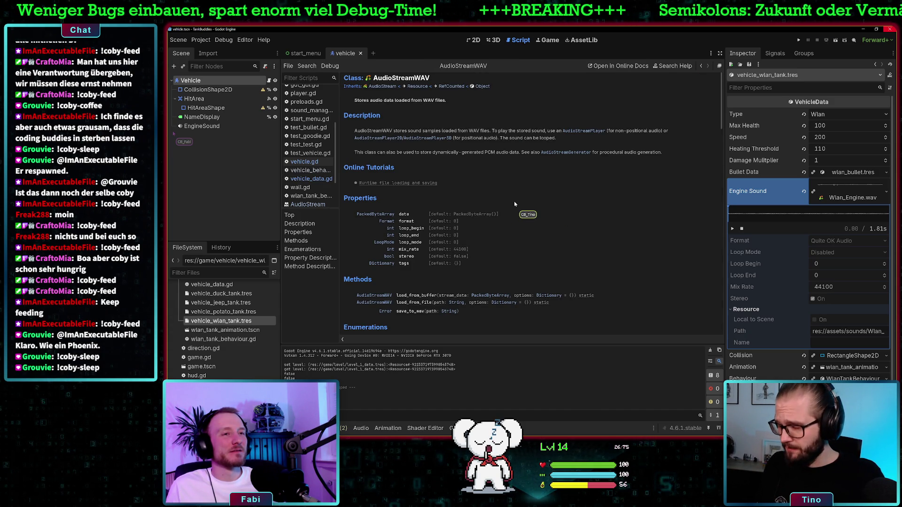
Step: Change the engineSound export type in vehicle_data.gd from AudioStreamWAV to AudioStream
click(318, 162)
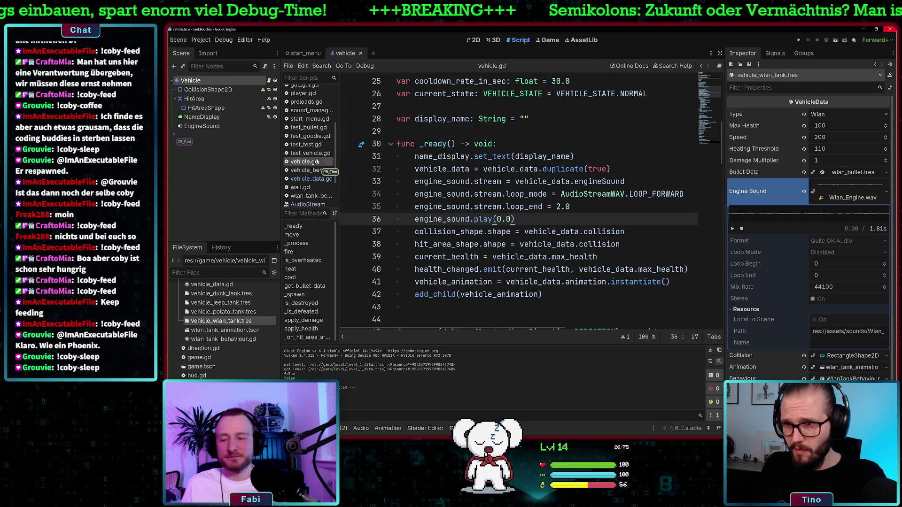
click(308, 170)
click(311, 179)
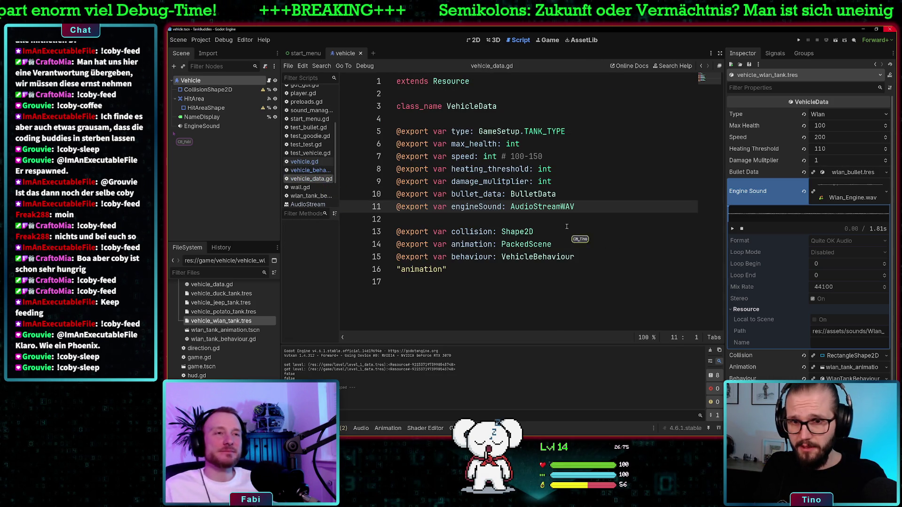
click(564, 206)
key(Delete)
key(BackSpace)
key(BackSpace)
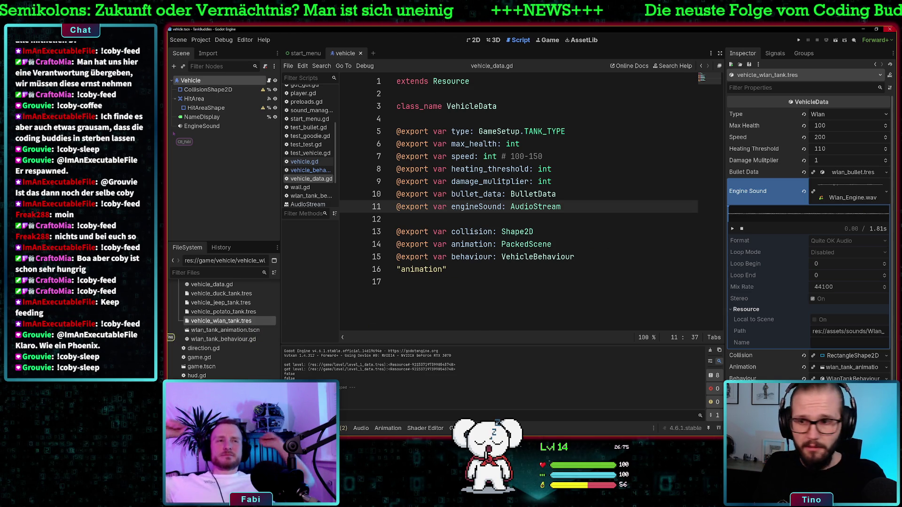
Step: Assign Wlan_Engine.wav as the Wlan tank's Engine Sound and preview it
scroll(171, 338, up, 10)
click(214, 359)
mouse_move(216, 363)
mouse_down()
mouse_move(469, 260)
mouse_move(832, 198)
mouse_up()
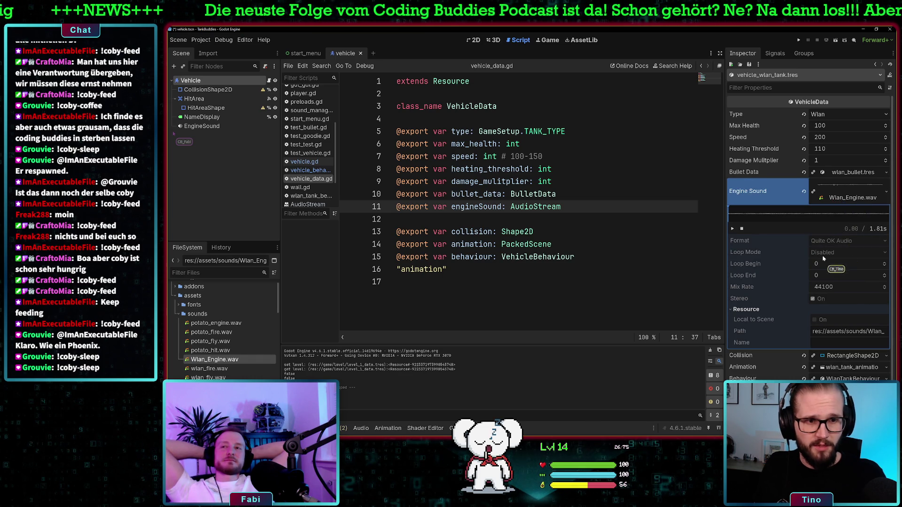
click(733, 229)
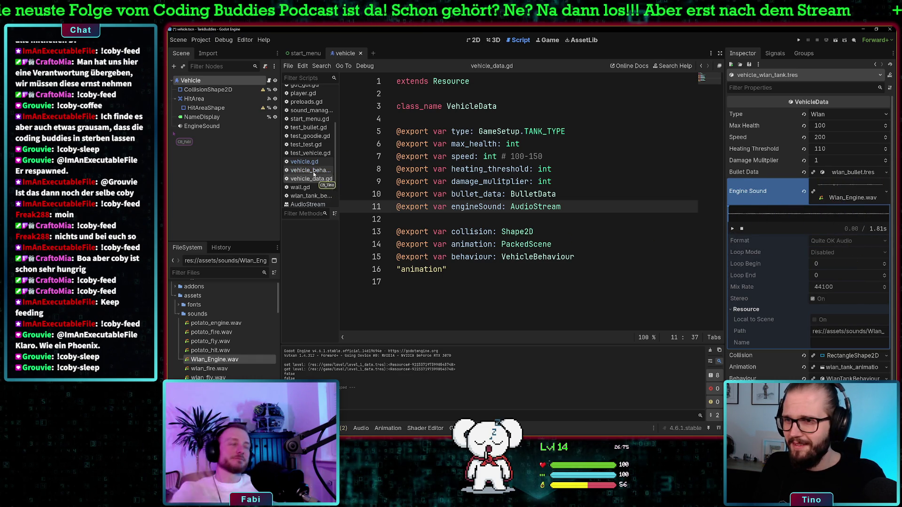
click(304, 162)
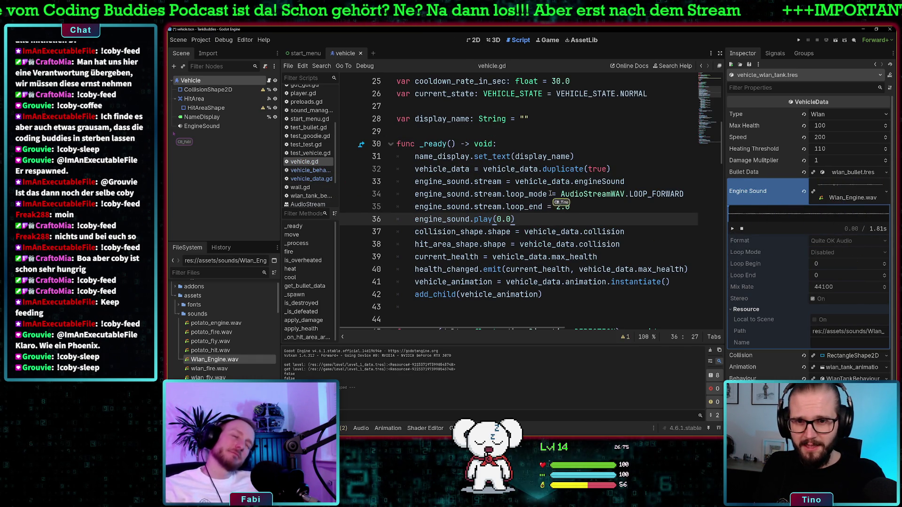
Step: Test-run the game, then shorten line 34 to AudioStream.LOOP_FORWARD
click(798, 39)
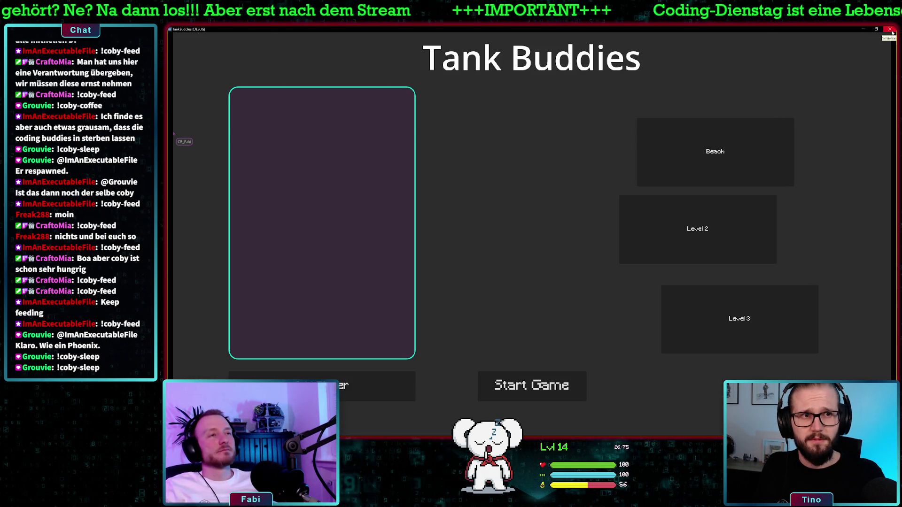
click(891, 30)
click(617, 194)
key(BackSpace)
Step: After the parser error, restore line 34 to AudioStreamWAV.LOOP_FORWARD and relaunch with F5
click(797, 41)
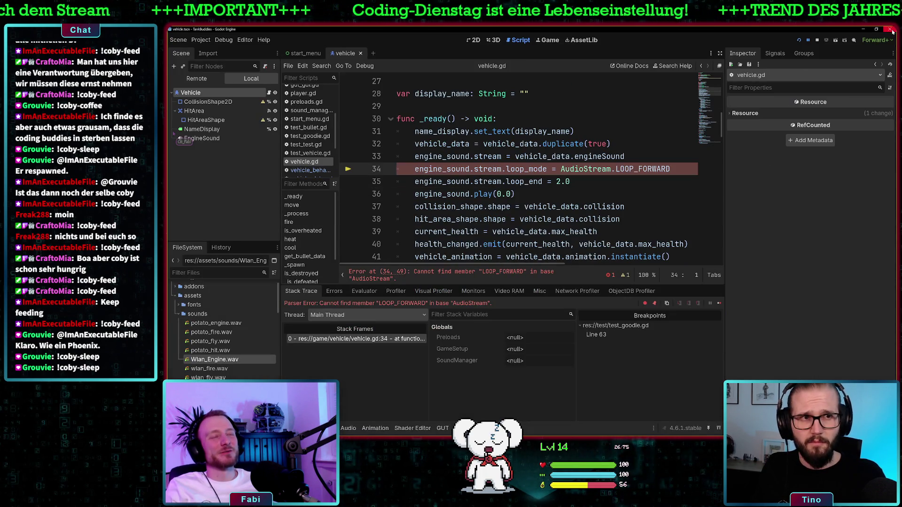
click(891, 30)
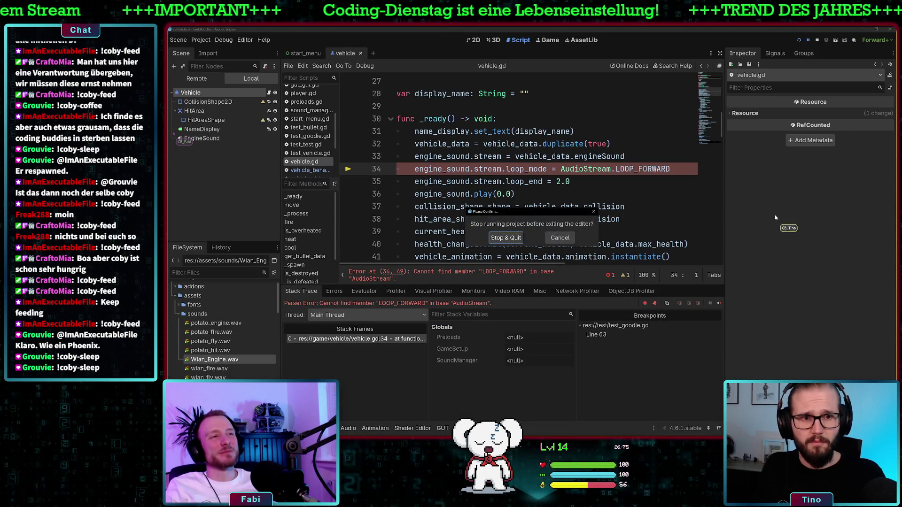
click(561, 238)
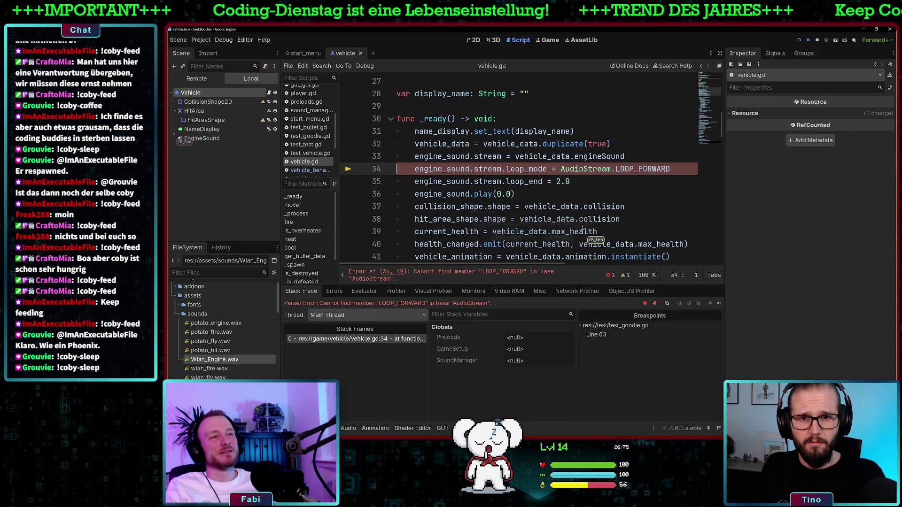
click(624, 170)
text(WAV)
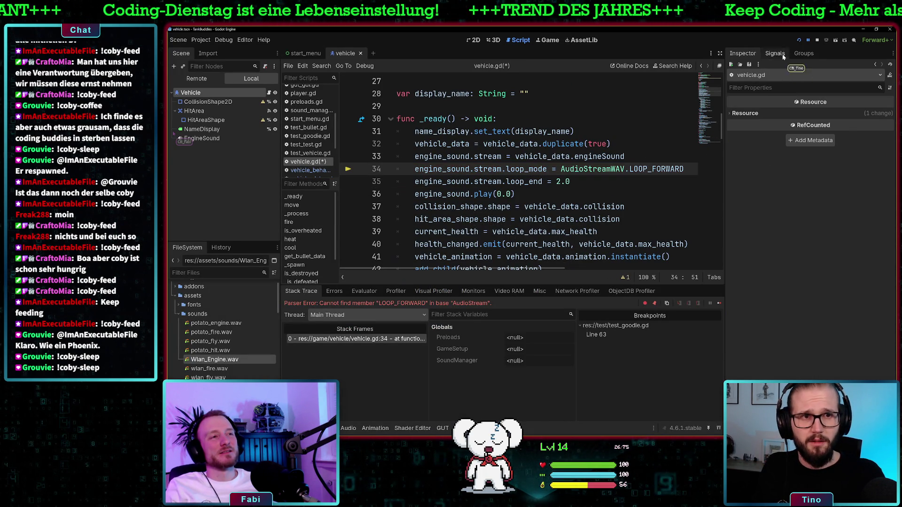
key(F5)
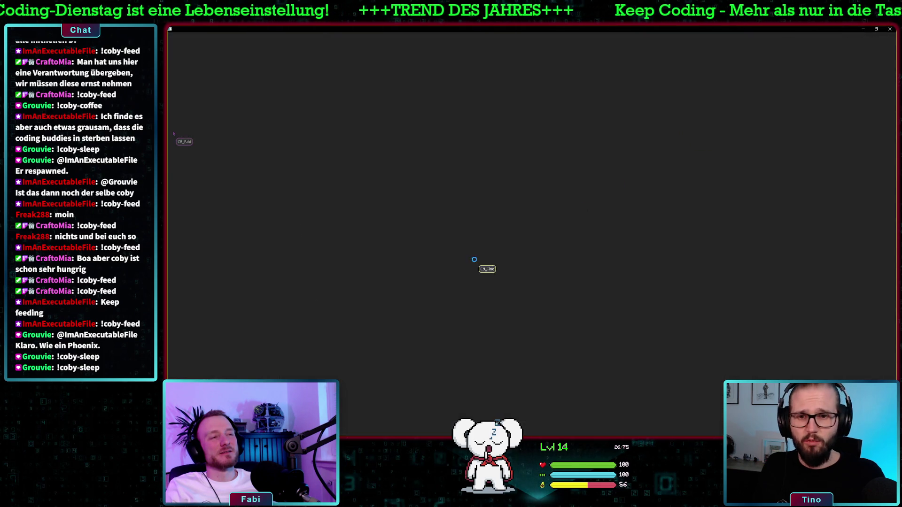
Step: Add a player with the purple Wlan tank, start a Beach match, fire twice, then close the game
click(349, 375)
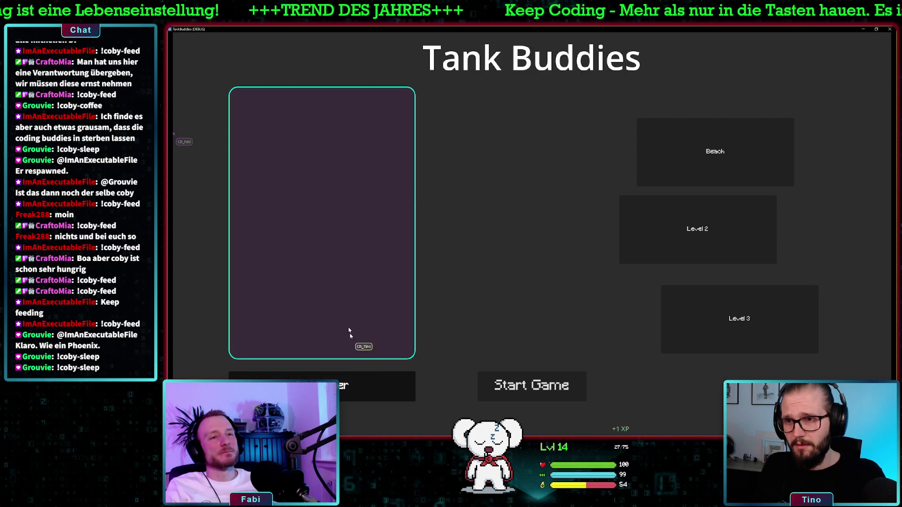
key(Left)
key(Left)
key(Left)
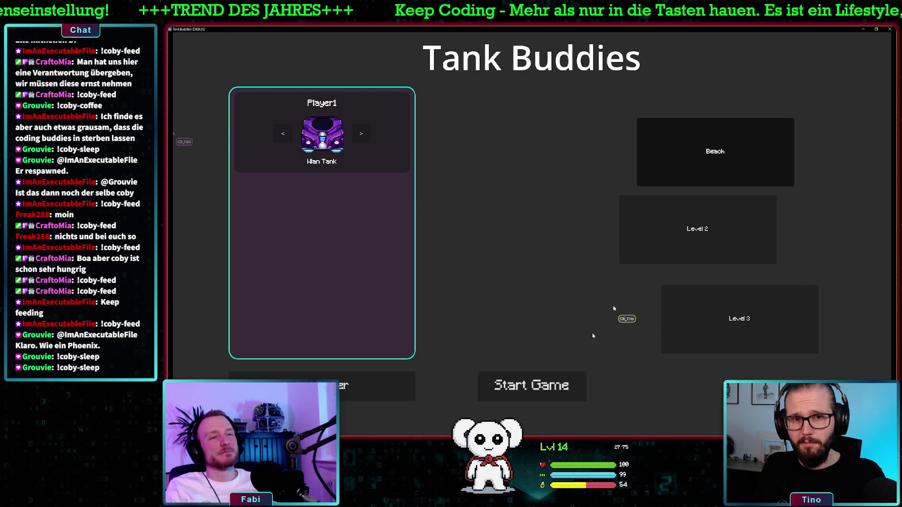
click(521, 387)
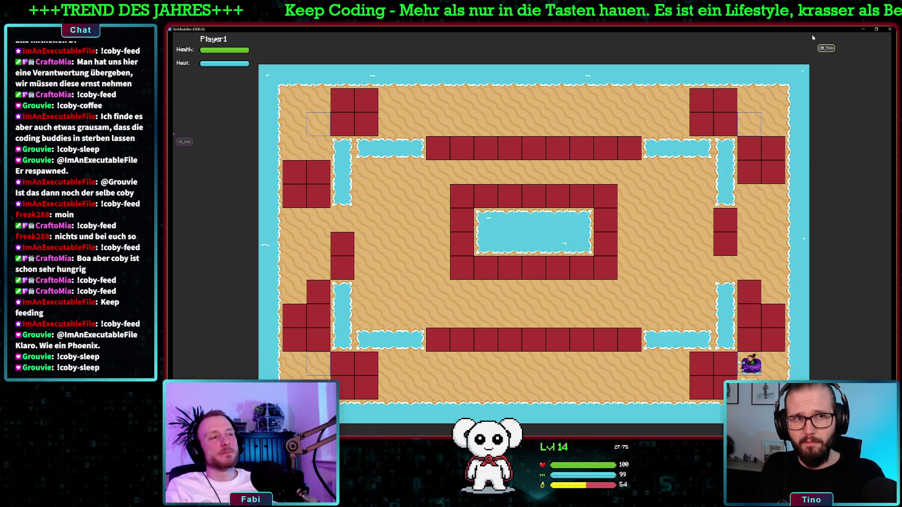
click(876, 29)
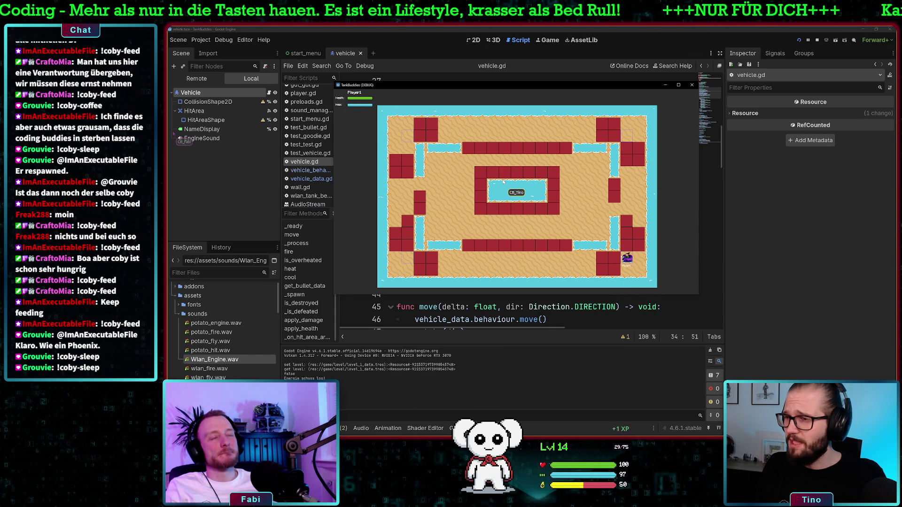
click(509, 157)
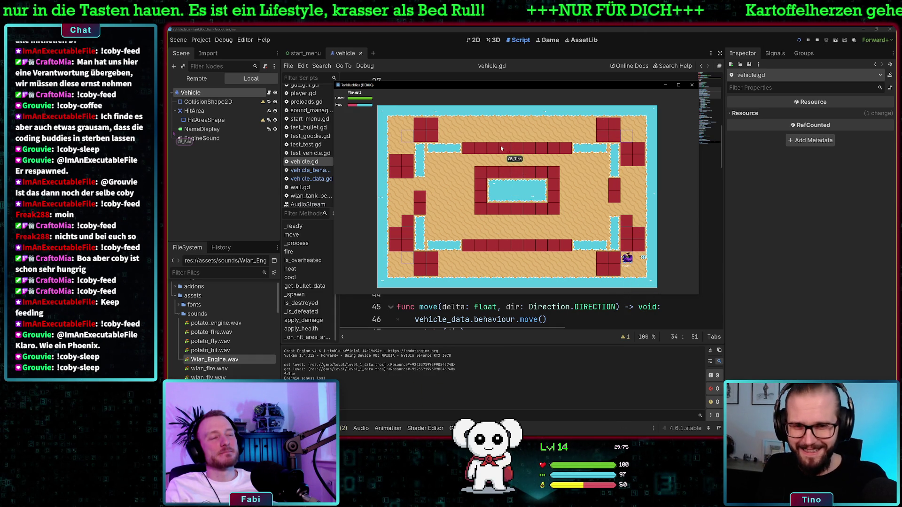
click(497, 175)
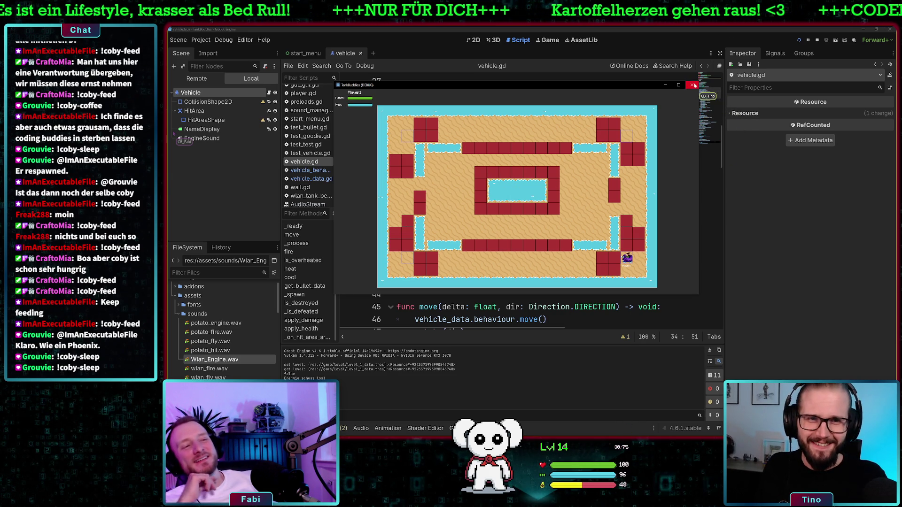
click(691, 85)
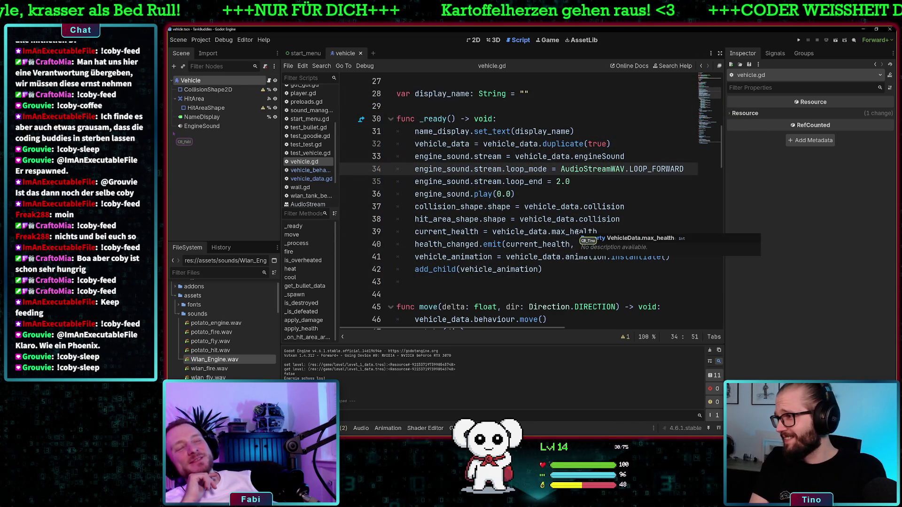
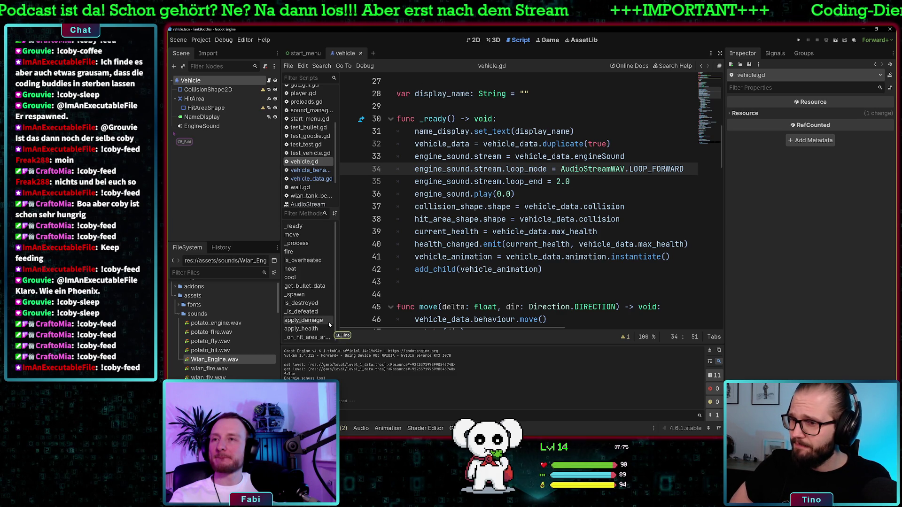
Step: In vehicle_data.gd, retype the engineSound export on line 11 as AudioStreamWAV
click(211, 386)
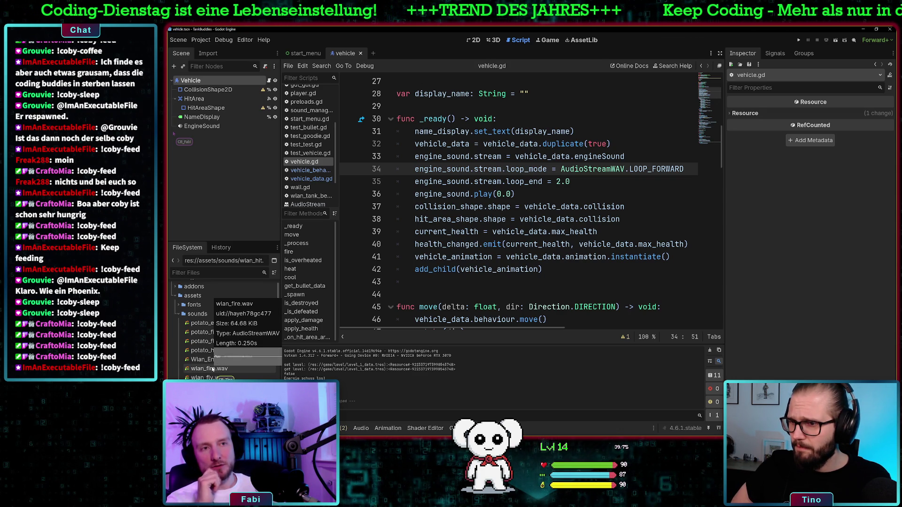
scroll(212, 370, down, 10)
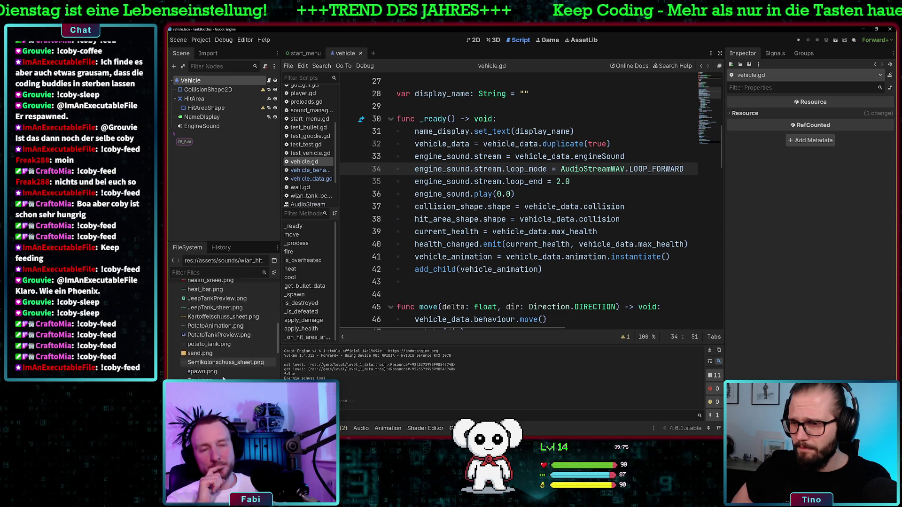
scroll(223, 377, down, 8)
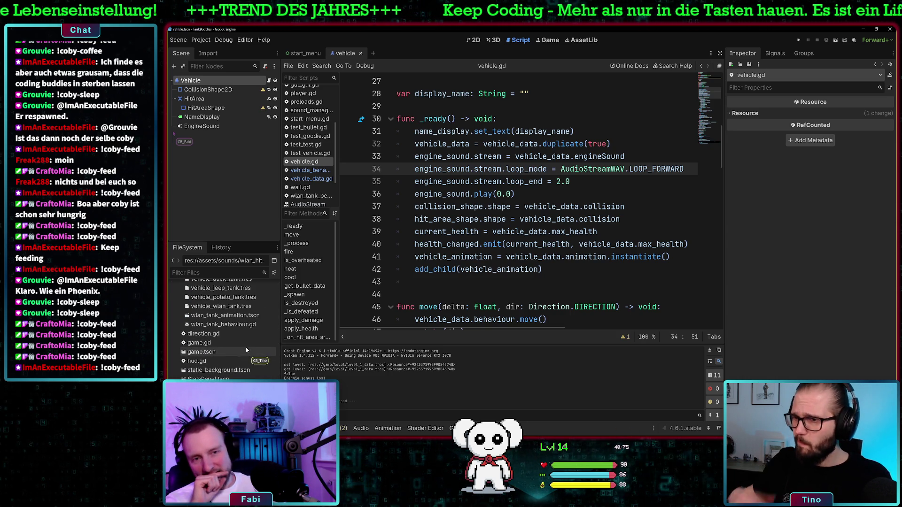
scroll(242, 341, down, 2)
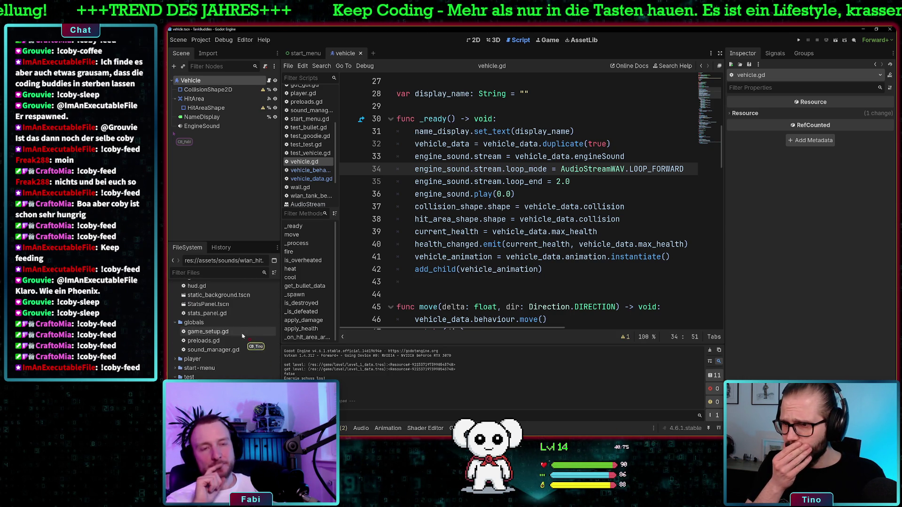
scroll(243, 338, up, 6)
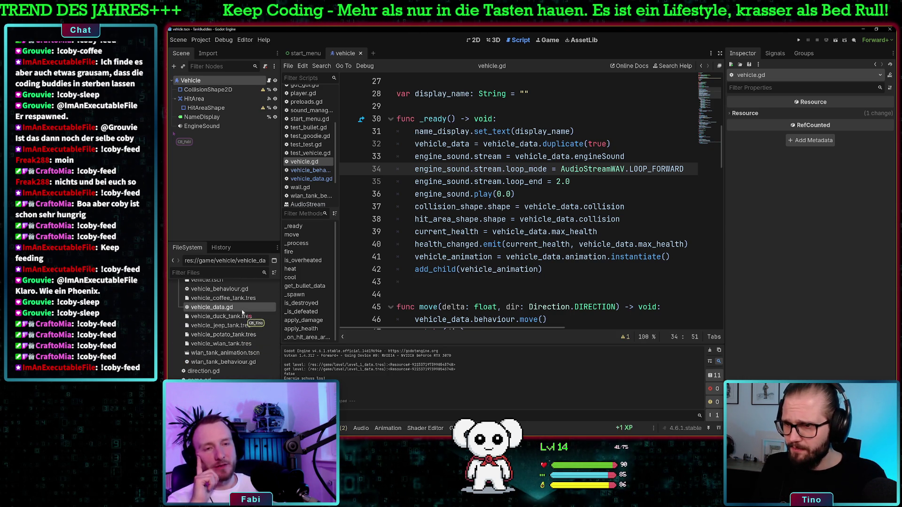
double_click(211, 307)
text(WAV)
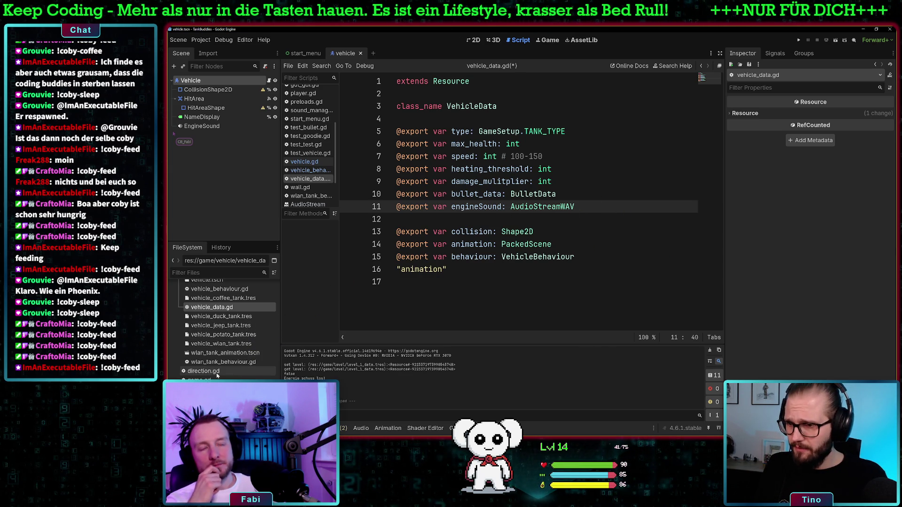
Step: Clear the Wlan tank's Engine Sound, assign Wlan_Engine.wav, then select vehicle.gd's loop_mode and loop_end lines
click(235, 346)
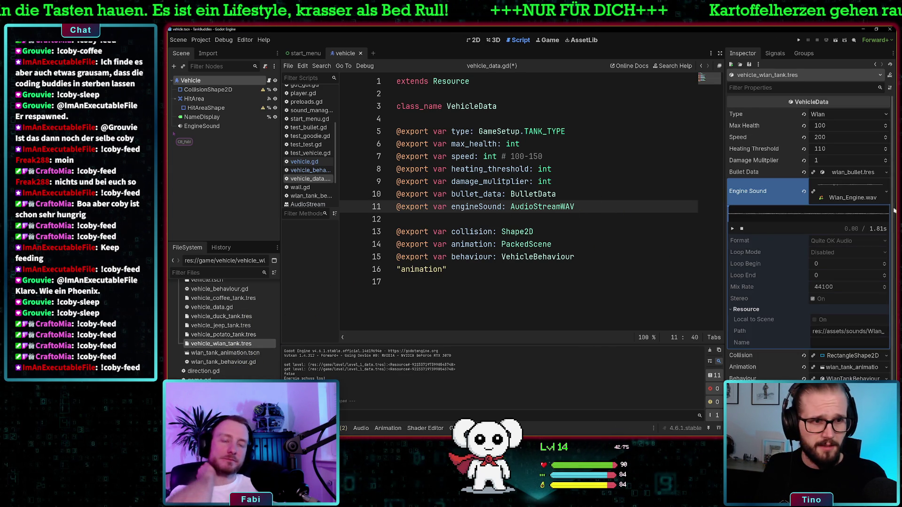
click(887, 193)
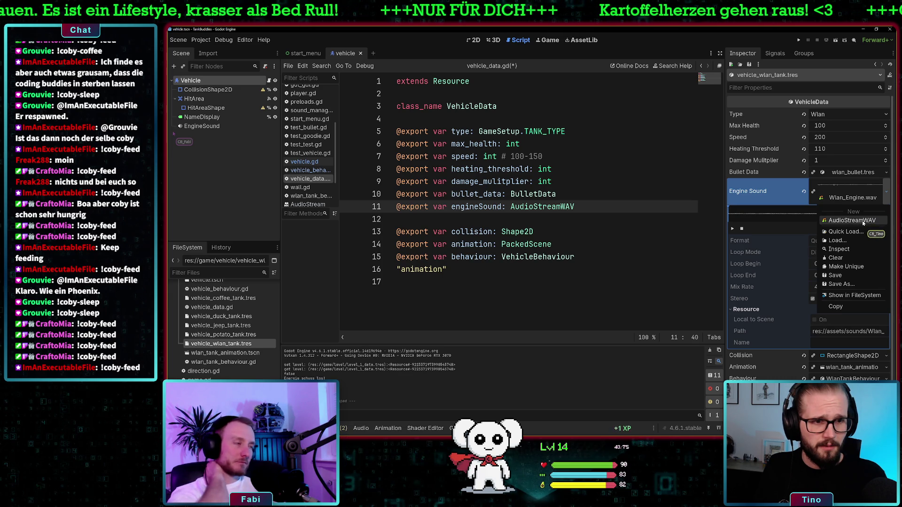
click(843, 258)
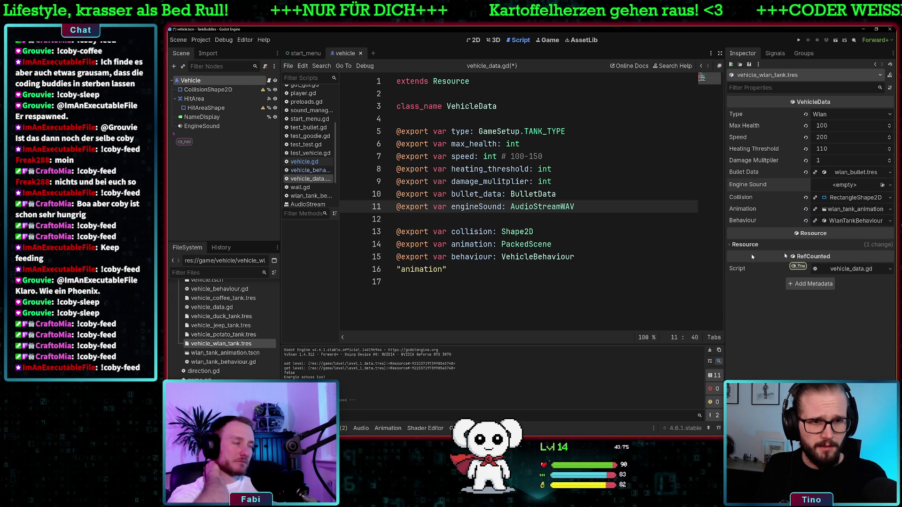
scroll(230, 333, down, 10)
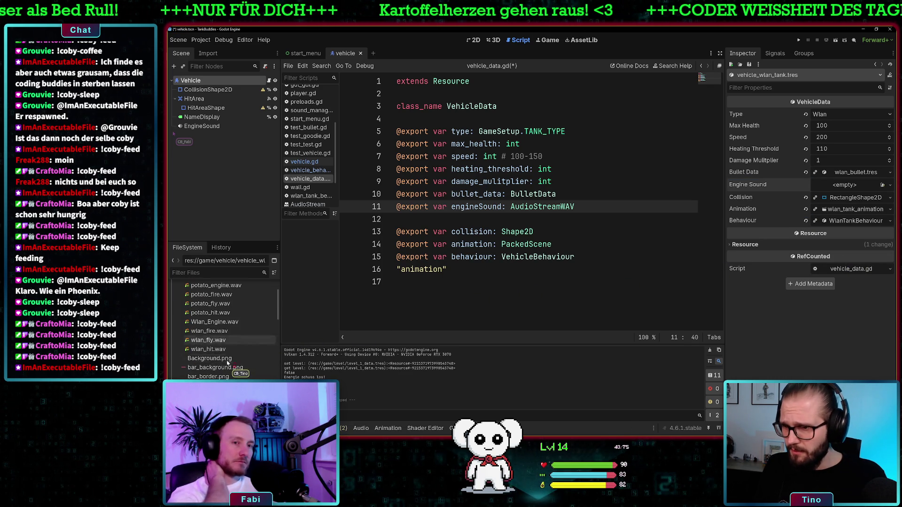
click(225, 323)
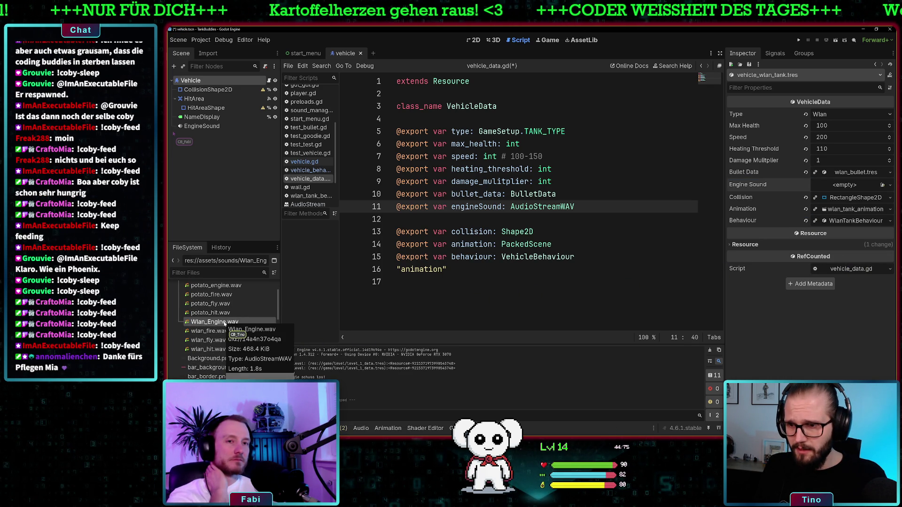
mouse_move(225, 323)
mouse_down()
mouse_move(611, 270)
mouse_move(851, 189)
mouse_up()
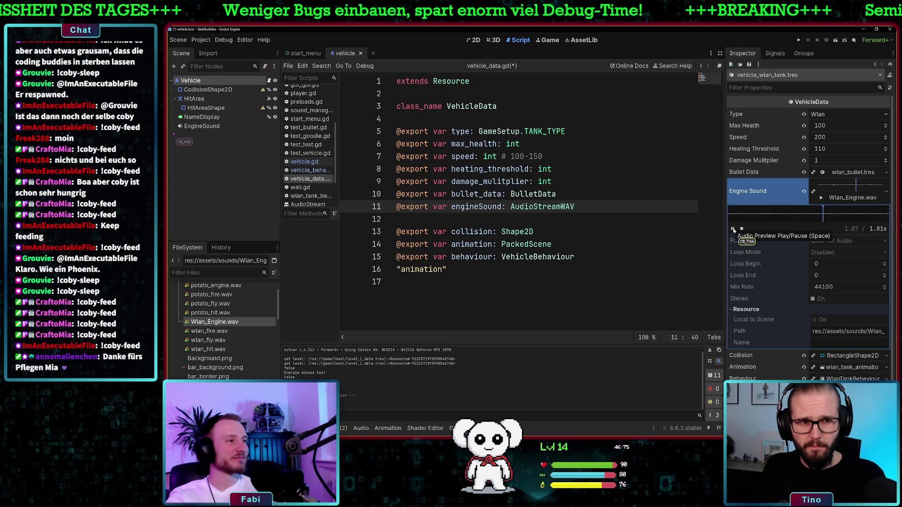
click(318, 162)
drag(630, 186, 381, 169)
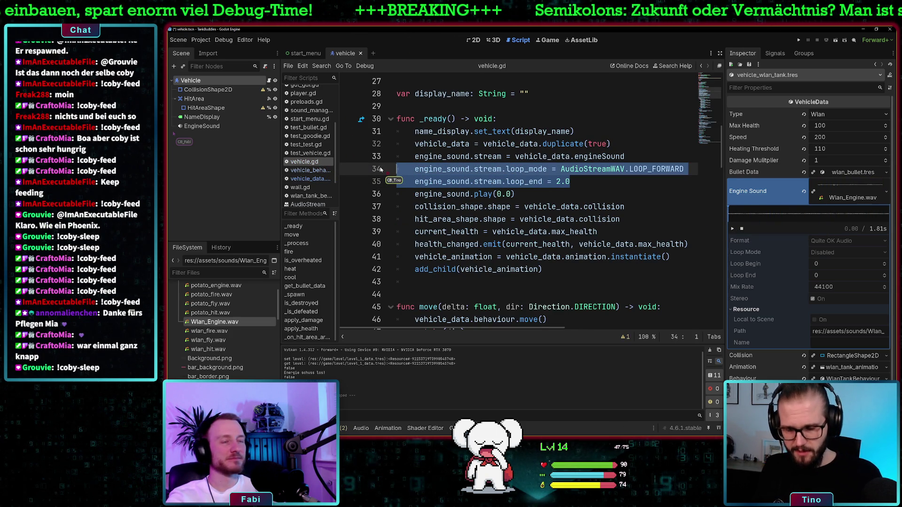
Step: Comment out lines 34–35, then test-drive Player1's Wan Tank on the Beach level and stop
key(ctrl+k)
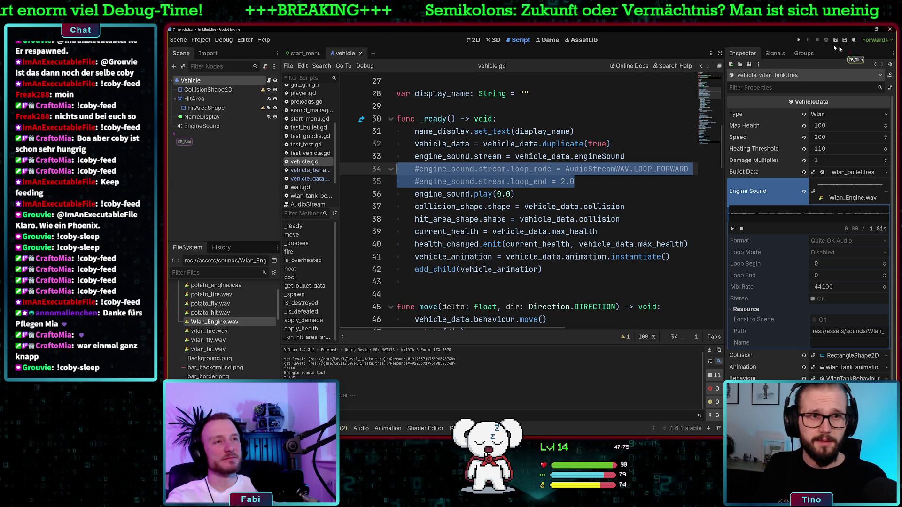
key(F5)
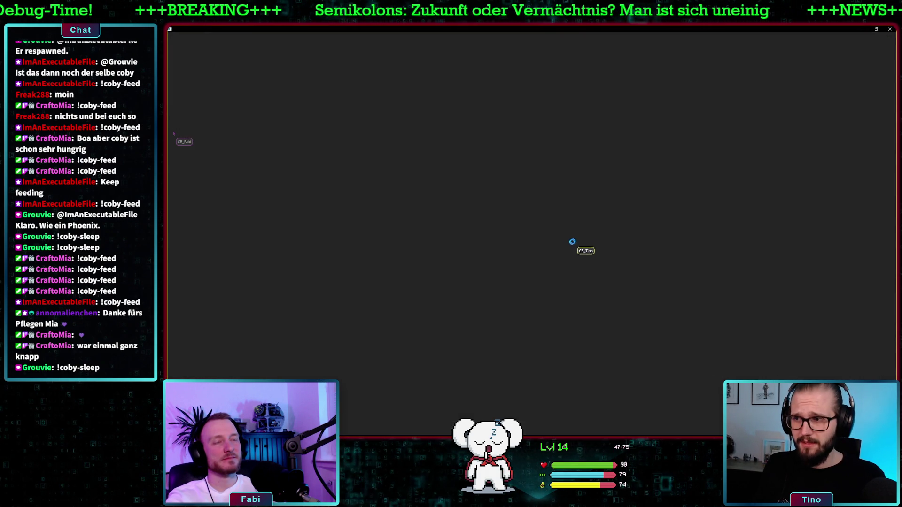
click(362, 375)
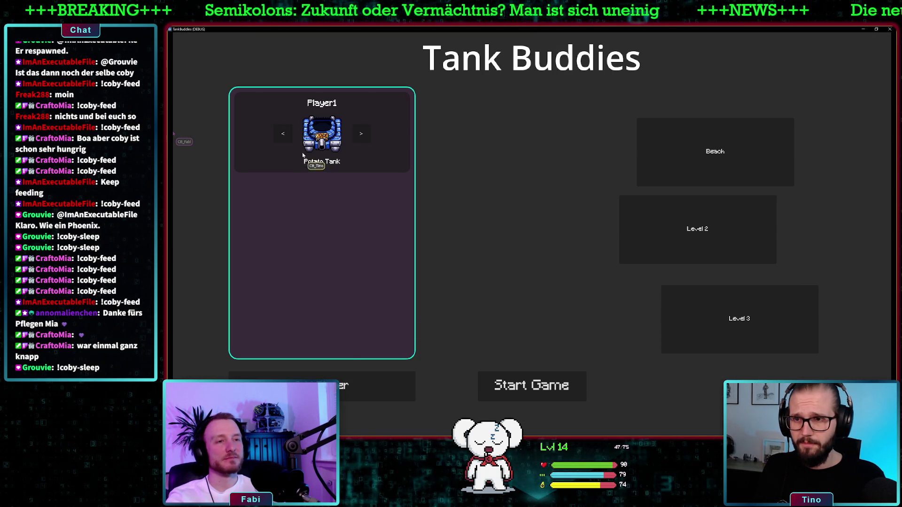
click(287, 135)
click(287, 135)
click(704, 160)
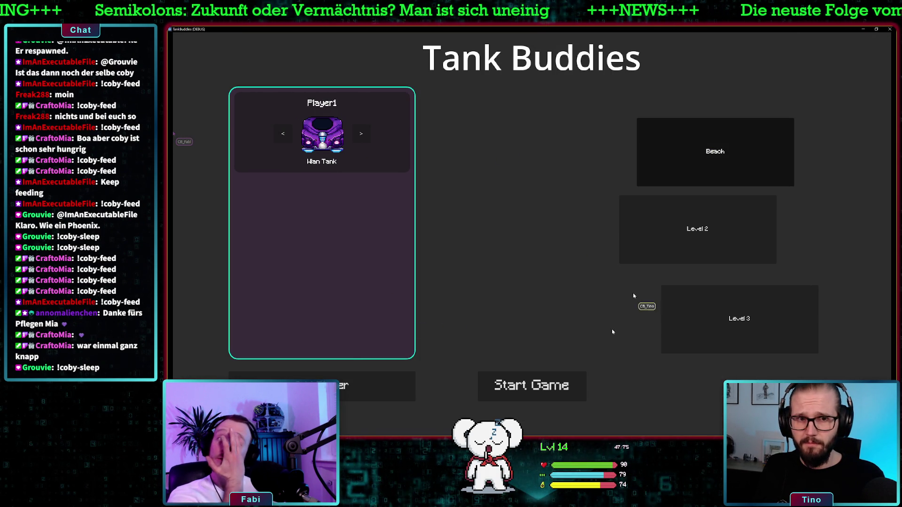
click(529, 391)
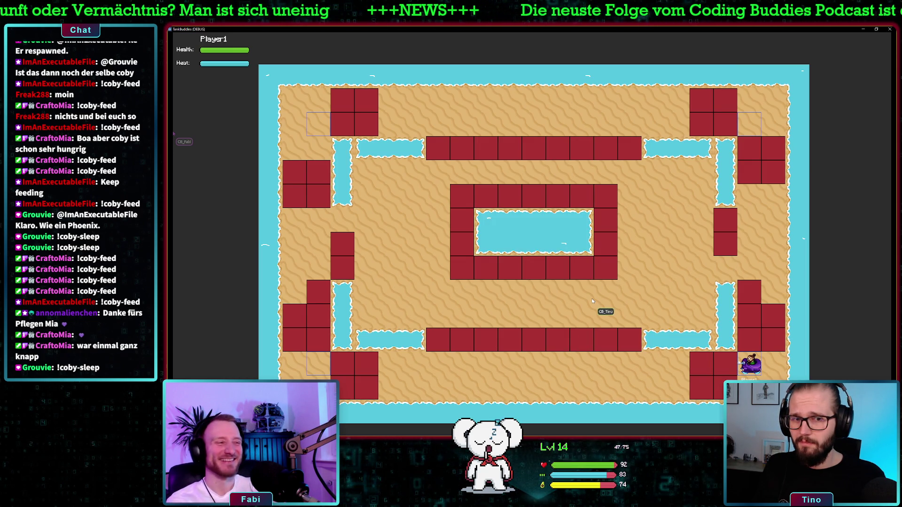
key(alt+F4)
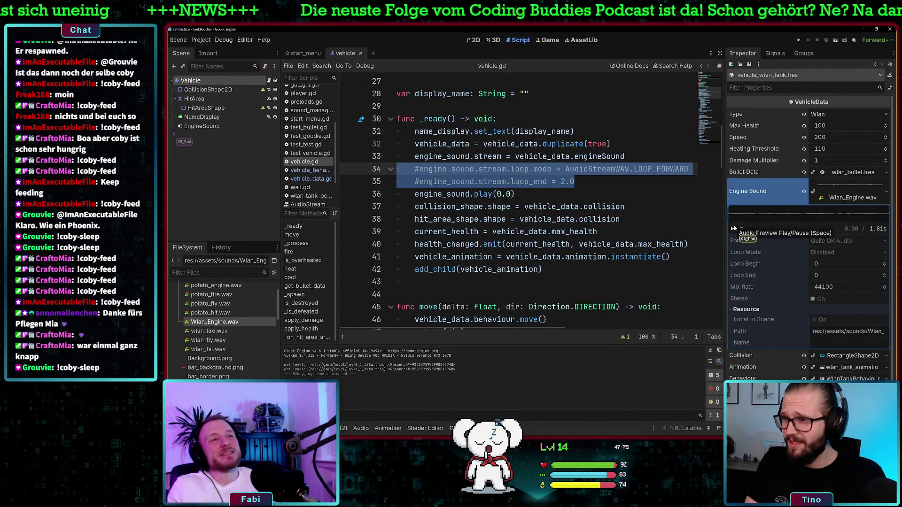
Step: Uncomment the loop_mode line 34, leaving loop_end commented out
click(653, 194)
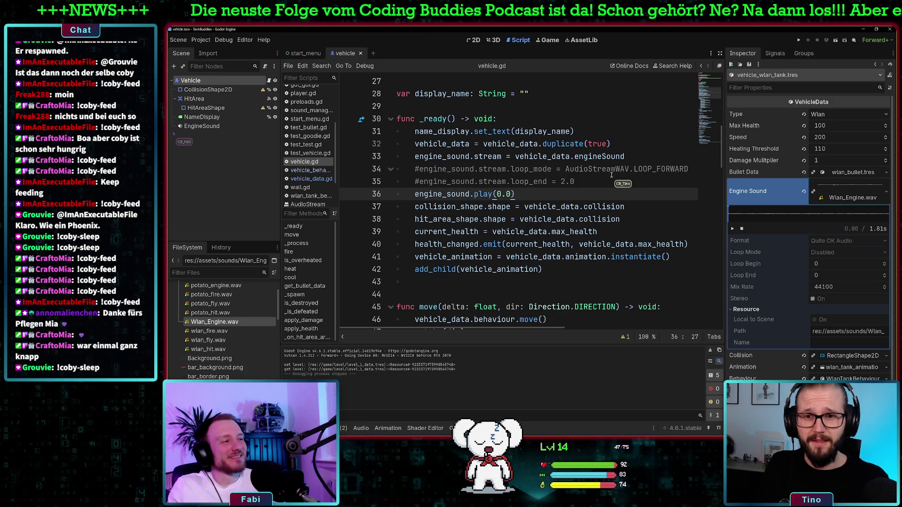
click(694, 168)
key(ctrl+k)
Step: Test-run the game with Player1 in the Wan Tank, then close the game window
click(798, 40)
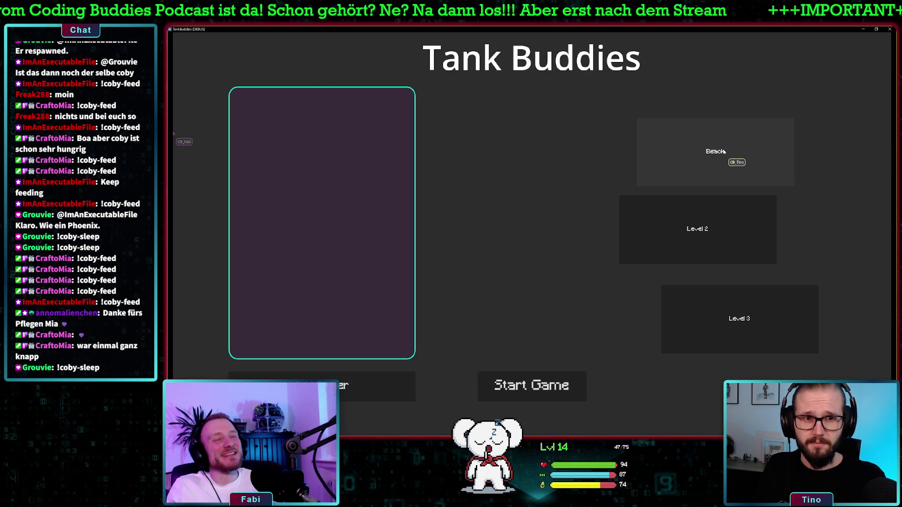
click(331, 385)
click(362, 136)
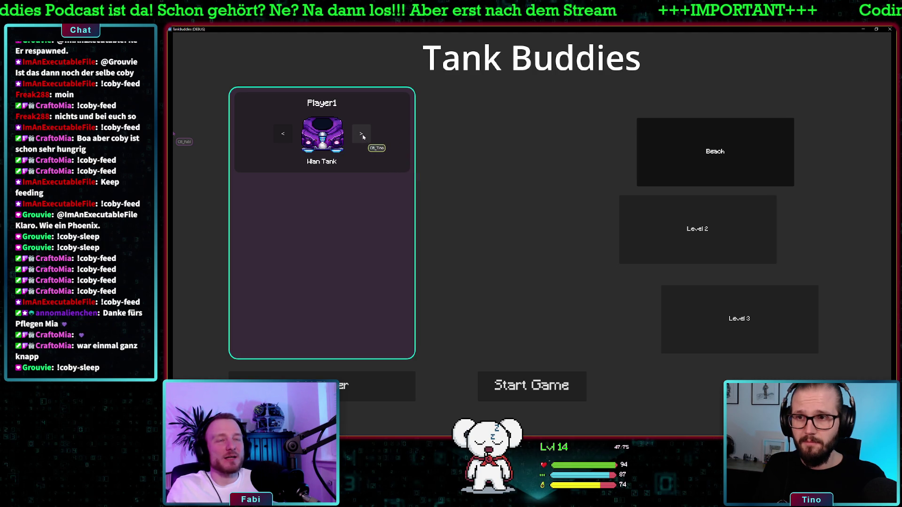
click(515, 384)
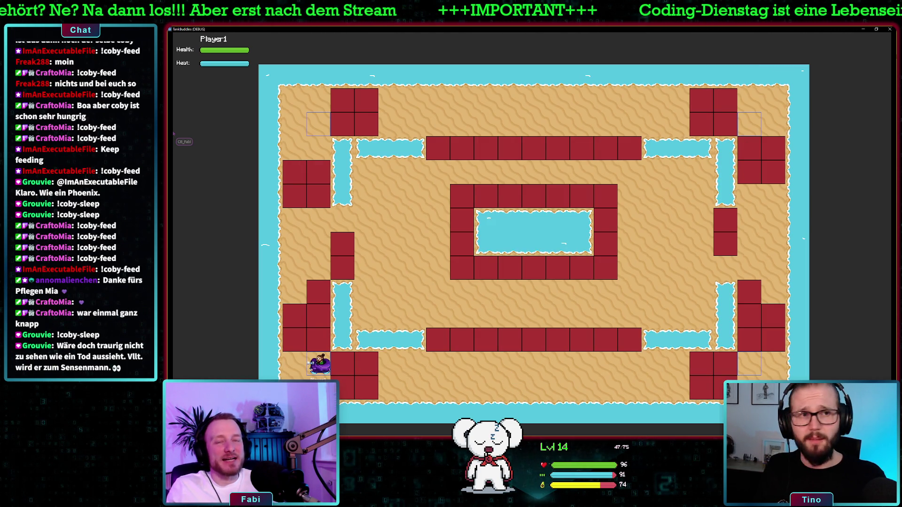
click(889, 30)
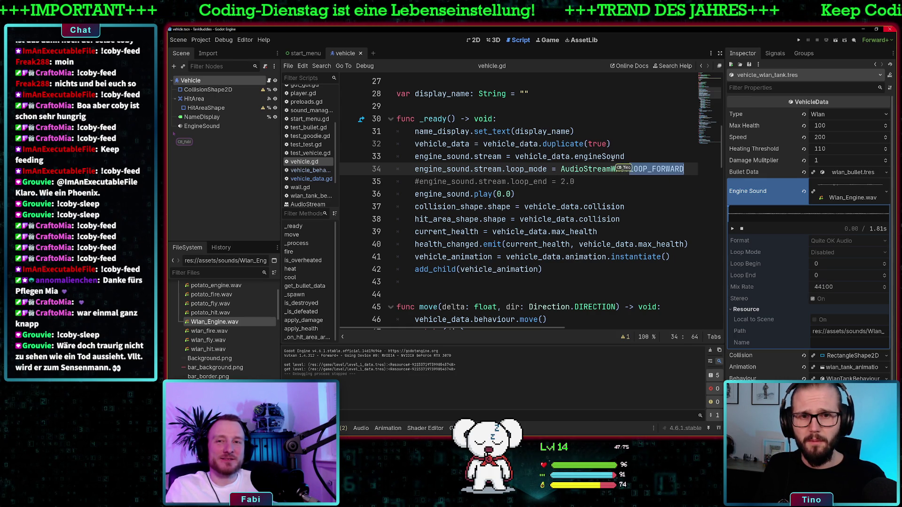
click(667, 160)
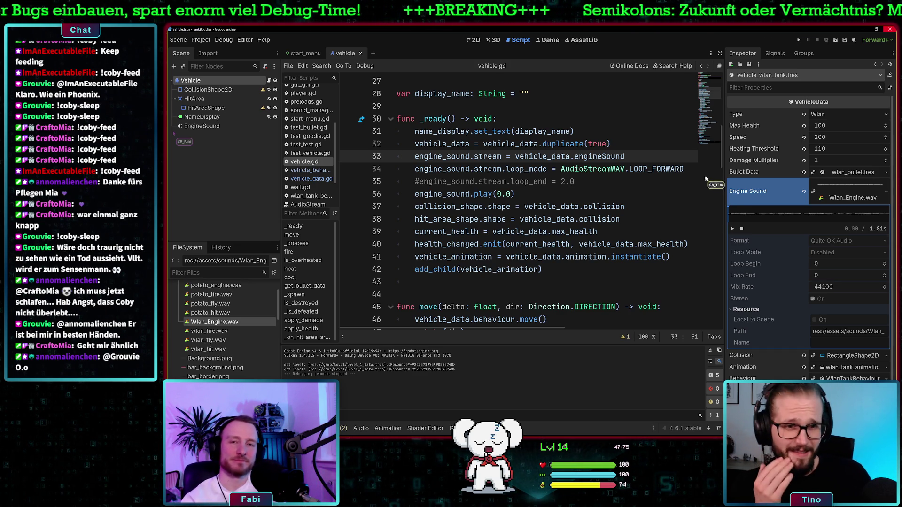
click(732, 229)
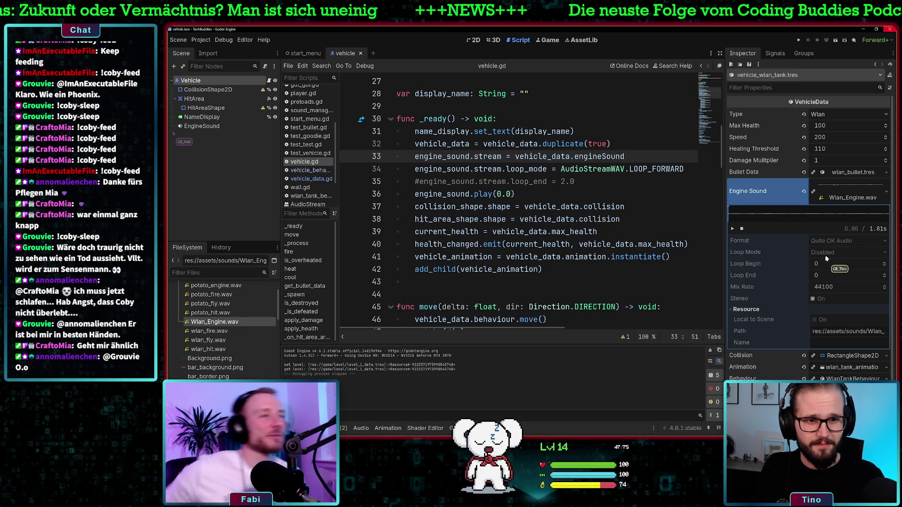
click(582, 186)
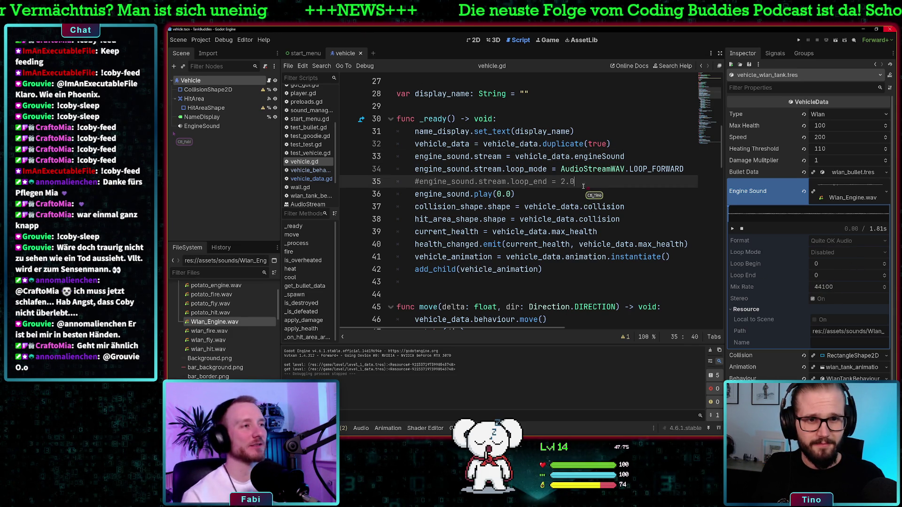
Step: Uncomment the loop_end line and duplicate it onto a new line
key(ctrl+k)
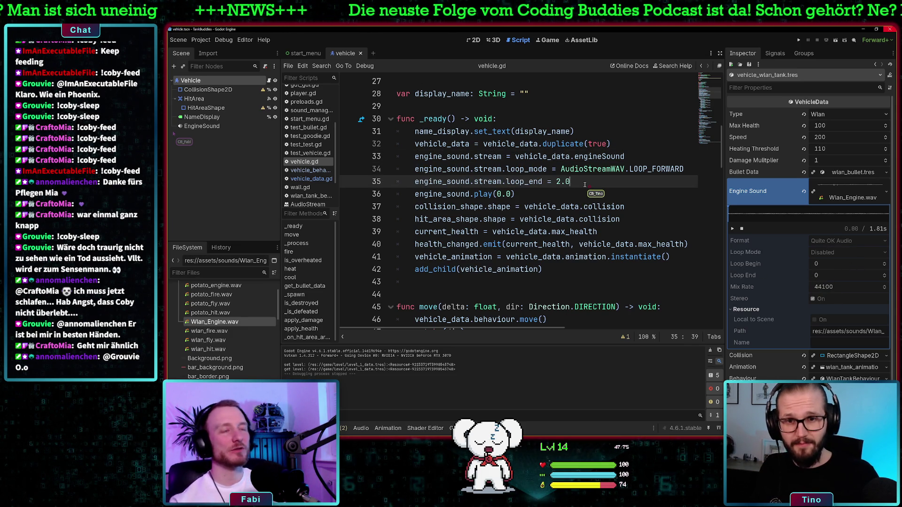
key(shift+Home)
key(shift+Home)
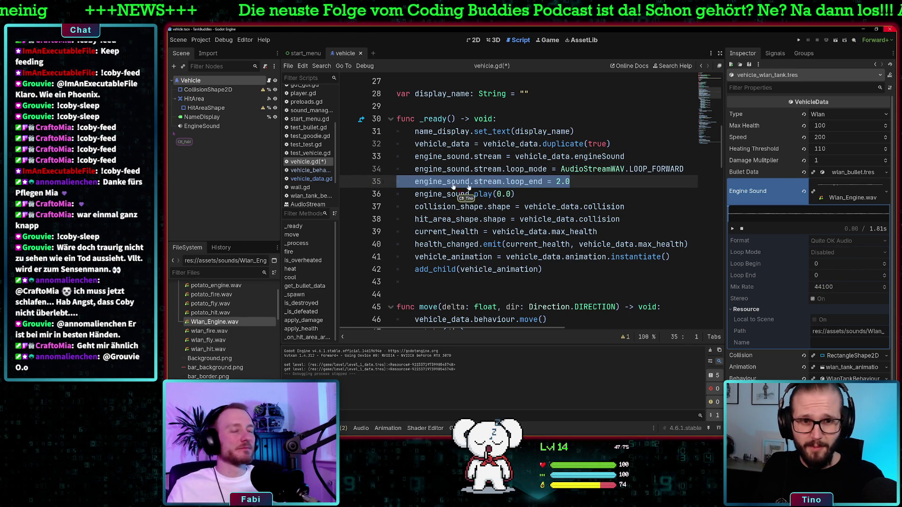
key(ctrl+c)
click(685, 173)
key(Return)
key(ctrl+v)
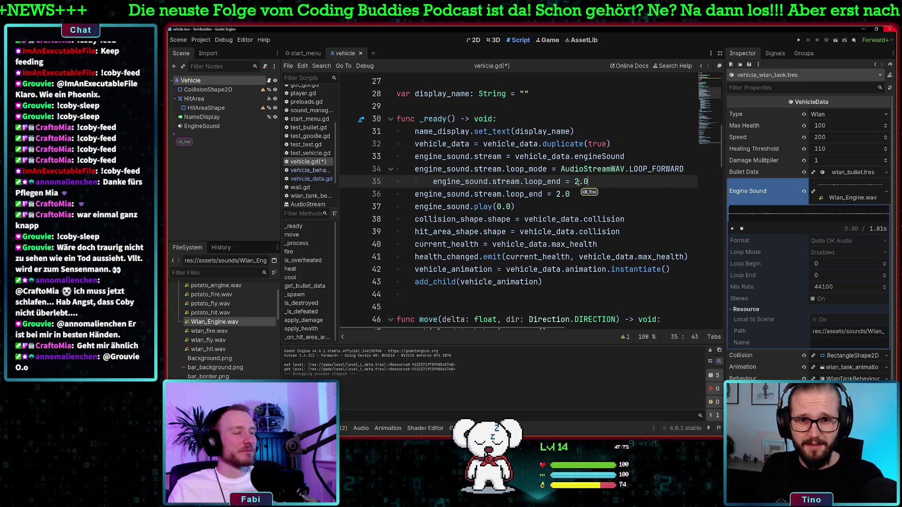
key(Left)
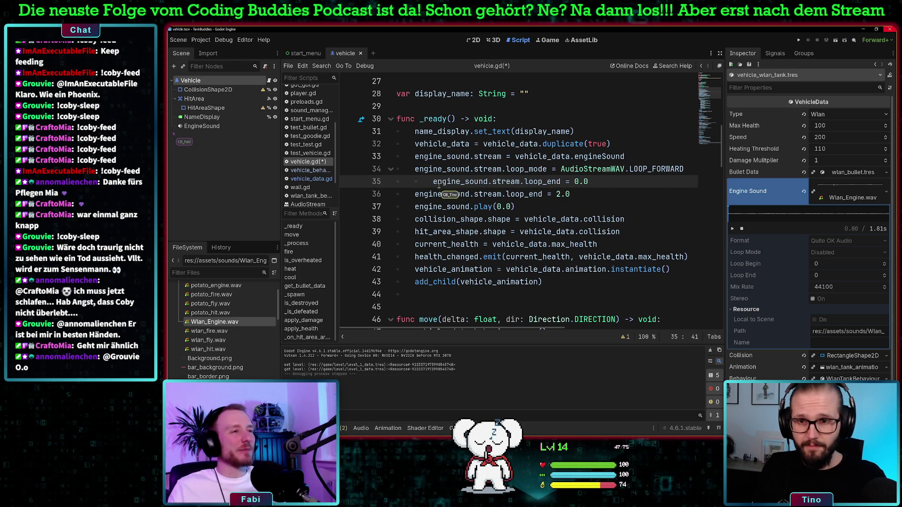
key(BackSpace)
Step: Change the second loop_end value to 1.5 and turn play(0.0) into play()
click(559, 194)
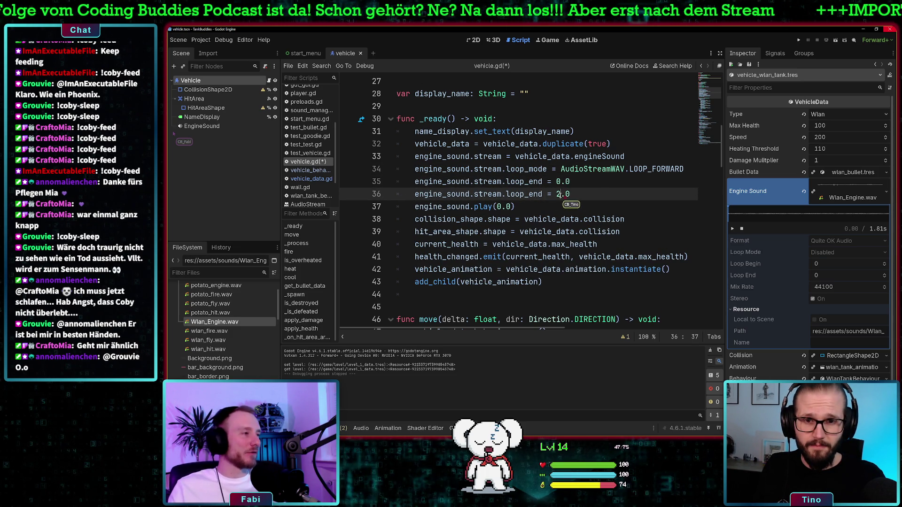
key(BackSpace)
text(1)
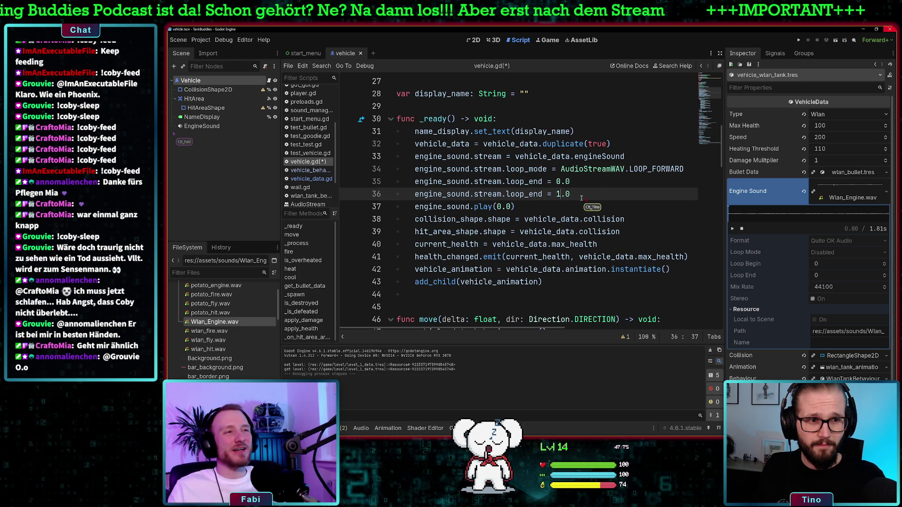
drag(579, 197, 567, 196)
text(5)
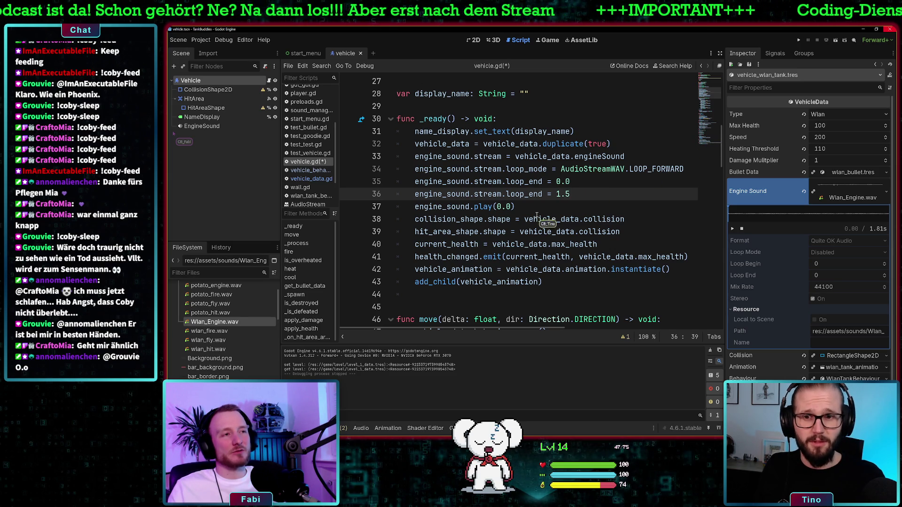
click(511, 207)
key(BackSpace)
Step: Rename the first copy to loop_begin = 0.0 and bring up the AudioStreamWAV class reference
click(542, 182)
key(BackSpace)
key(BackSpace)
key(BackSpace)
text(b)
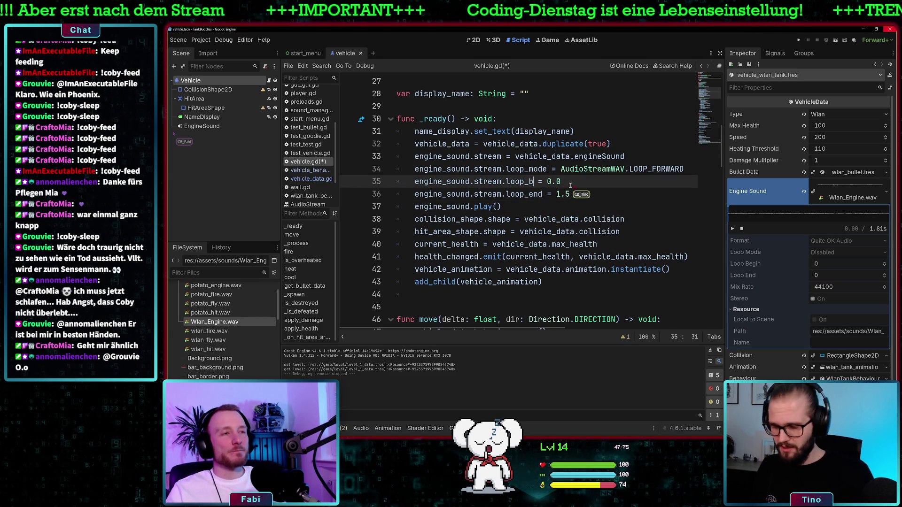
text(egin)
click(592, 187)
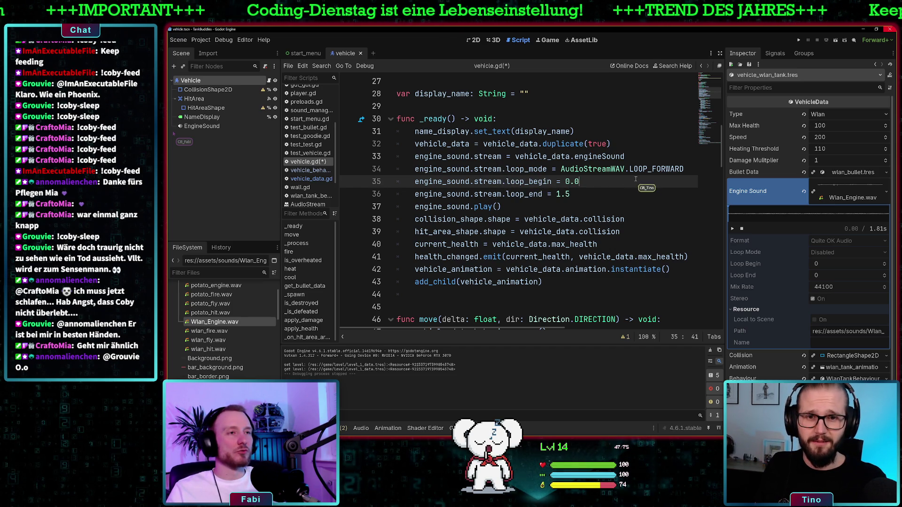
ctrl+click(599, 170)
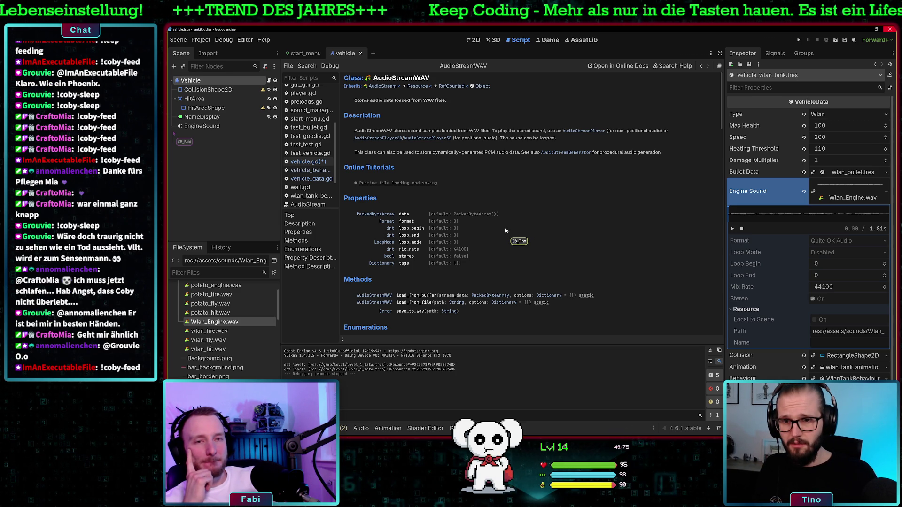
Step: Test-drive one player on the Beach level, then close the game and return to vehicle.gd
click(798, 40)
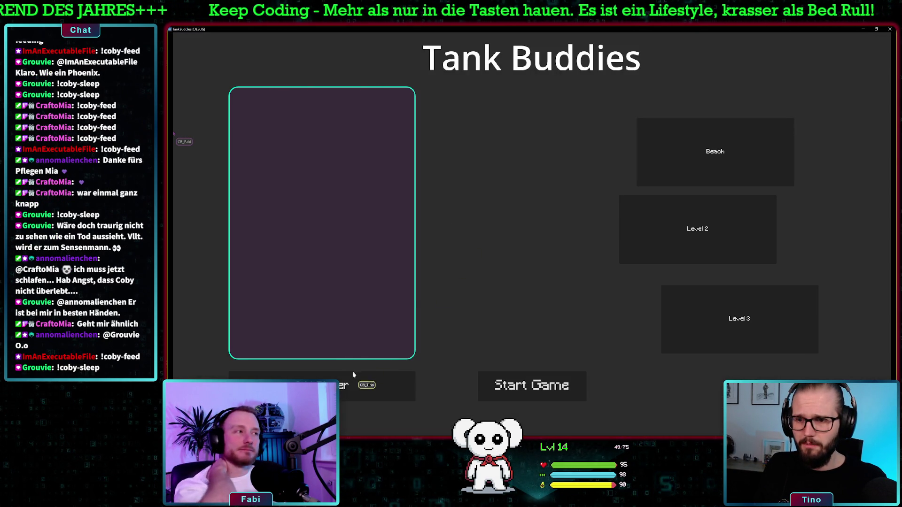
click(357, 382)
click(719, 161)
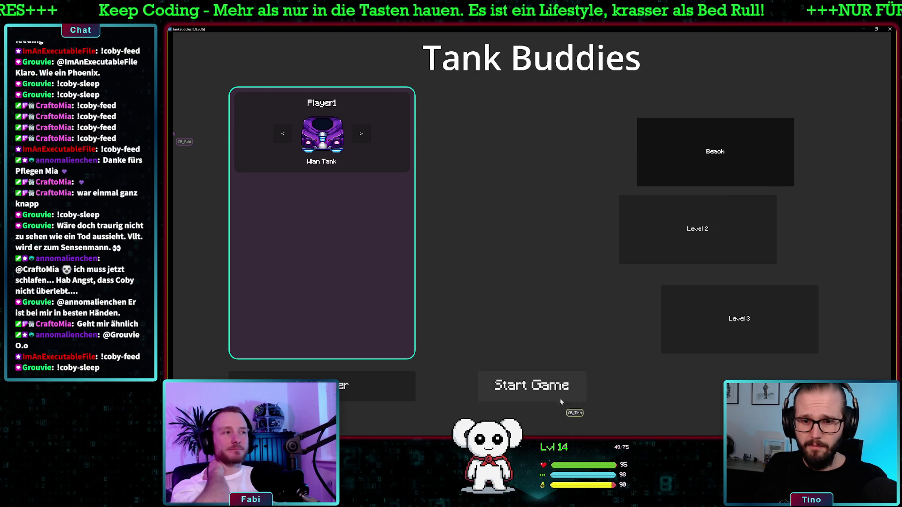
click(563, 386)
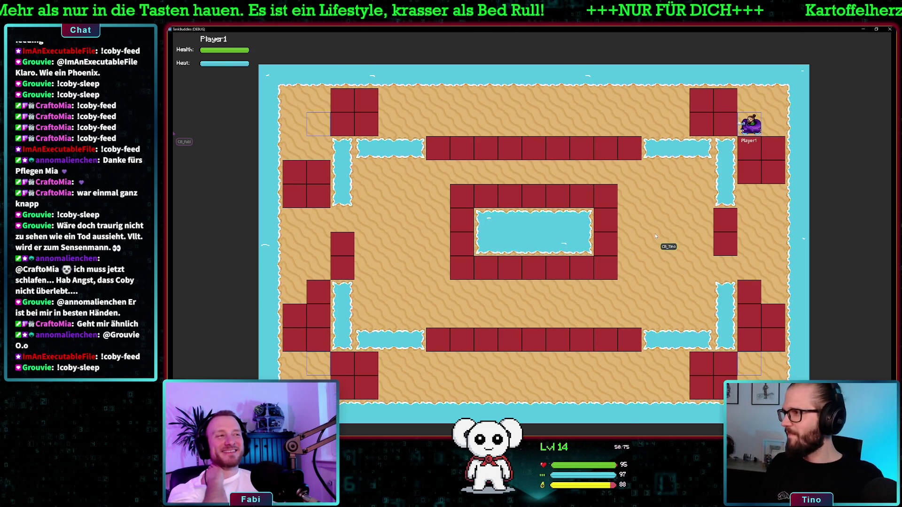
click(890, 29)
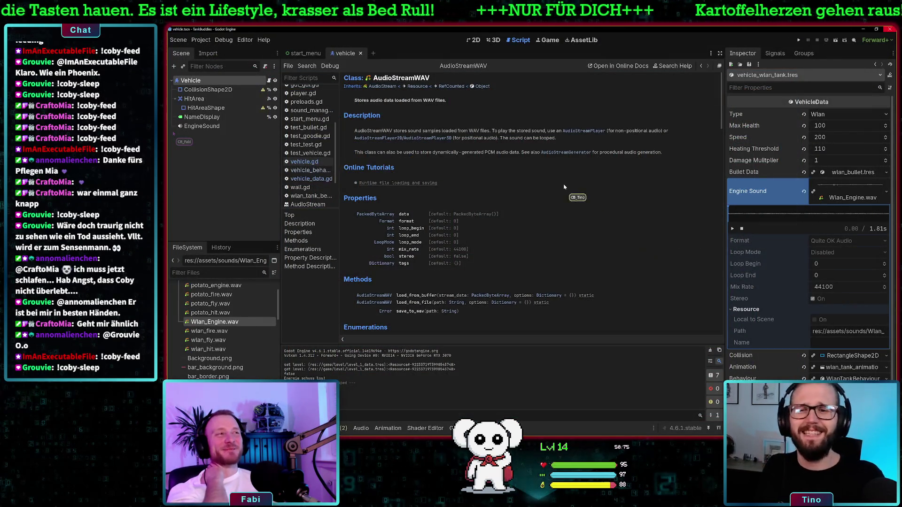
click(304, 161)
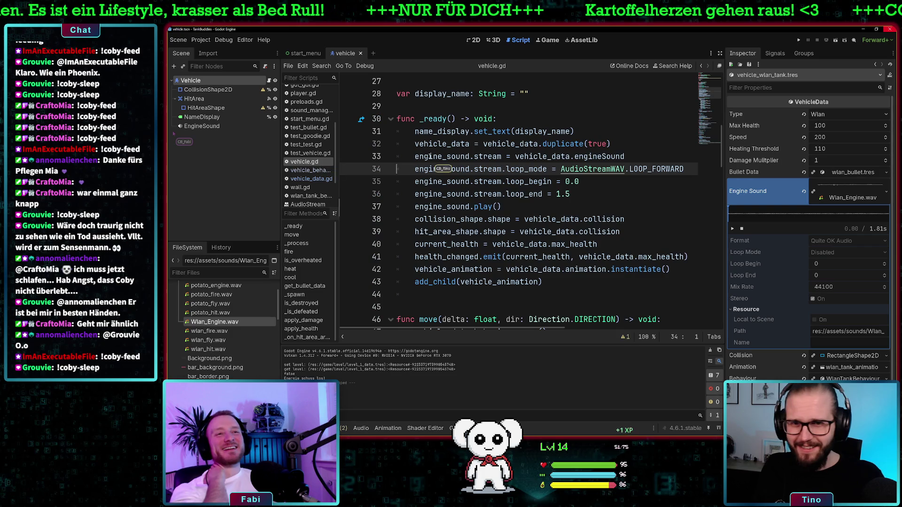
Step: Look up LOOP_FORWARD to view the AudioStreamWAV LoopMode enum values
click(613, 181)
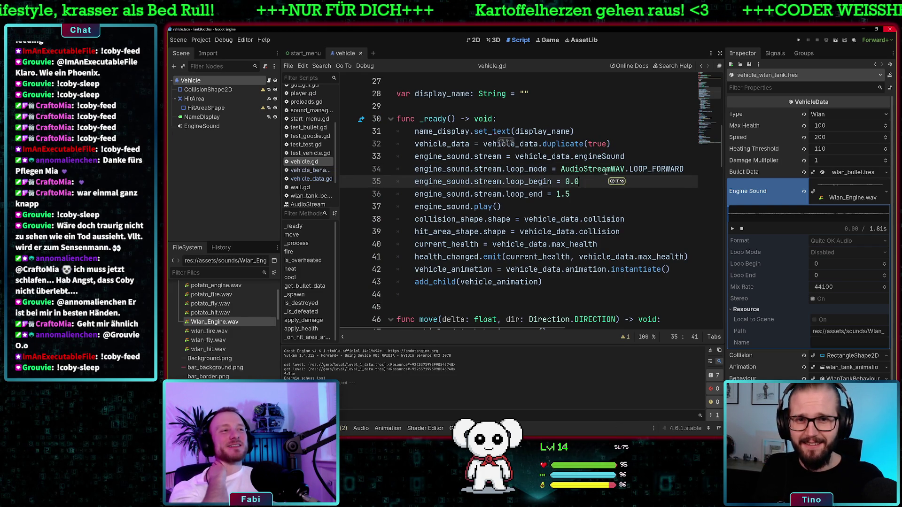
ctrl+click(650, 170)
scroll(418, 113, up, 3)
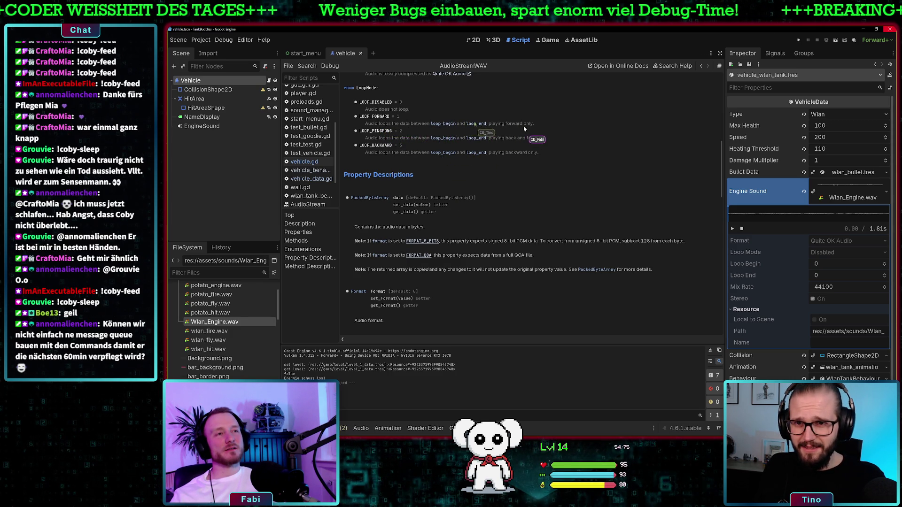
Step: Read the loop_begin and loop_end descriptions in the AudioStreamWAV help, then return to vehicle.gd
scroll(469, 132, down, 5)
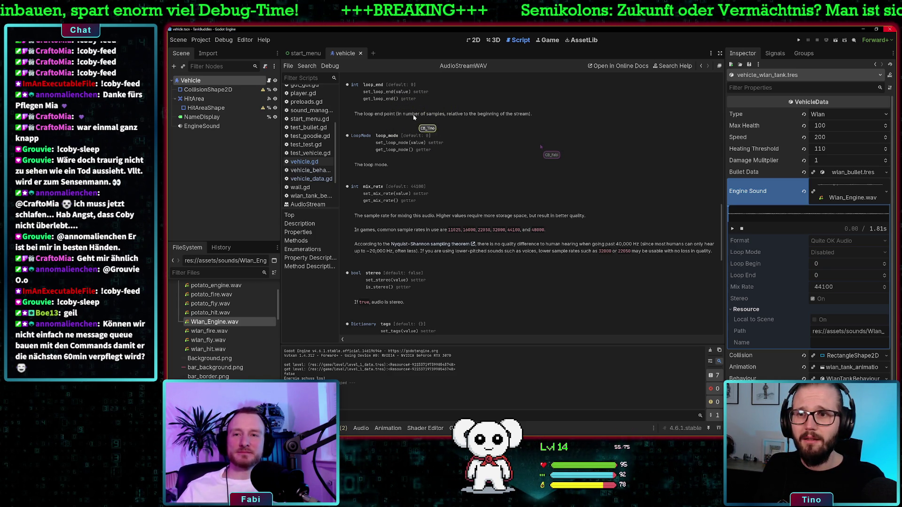
scroll(416, 131, up, 1)
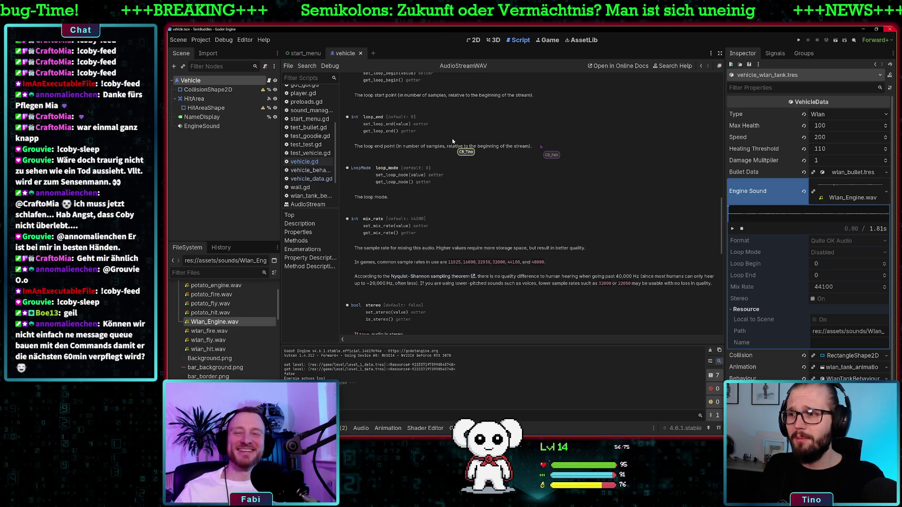
click(311, 162)
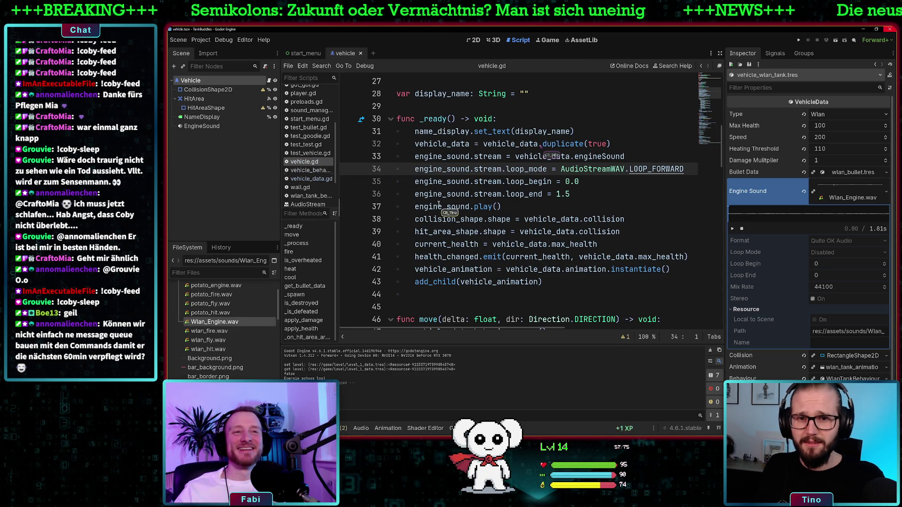
Step: Replace loop_end 1.5 with 2000 and trim loop_begin to 0, then run the game
drag(569, 194, 560, 195)
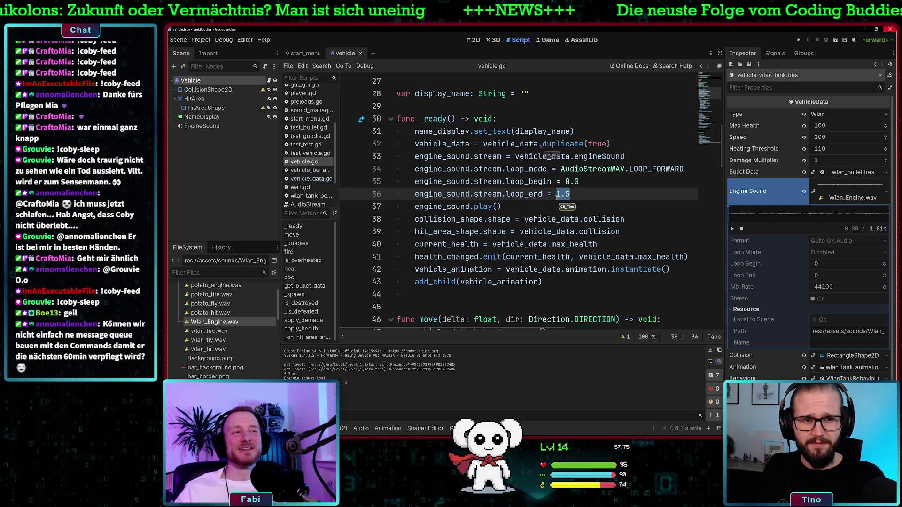
text(2000)
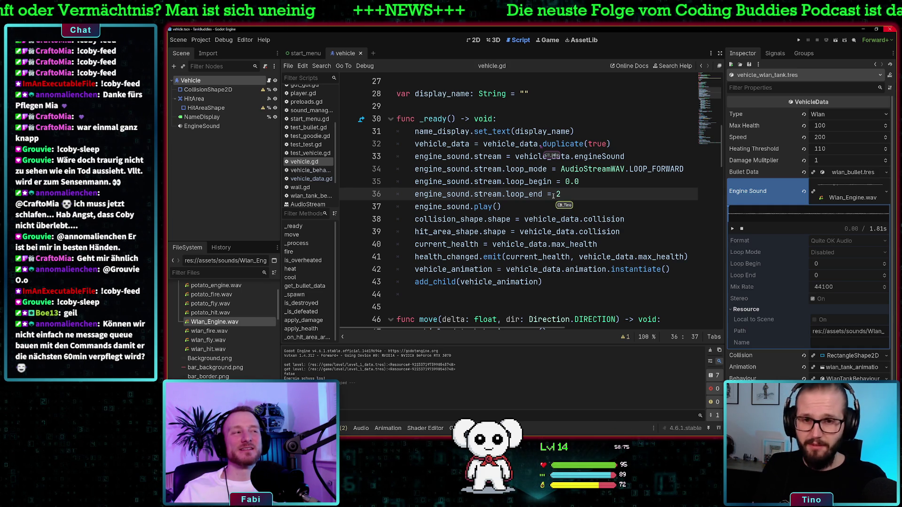
click(587, 183)
key(BackSpace)
key(BackSpace)
click(625, 193)
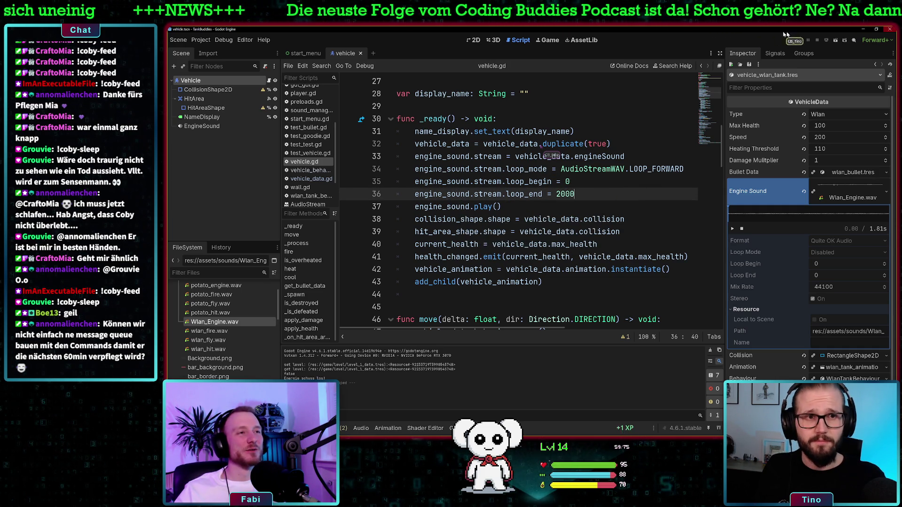
click(798, 42)
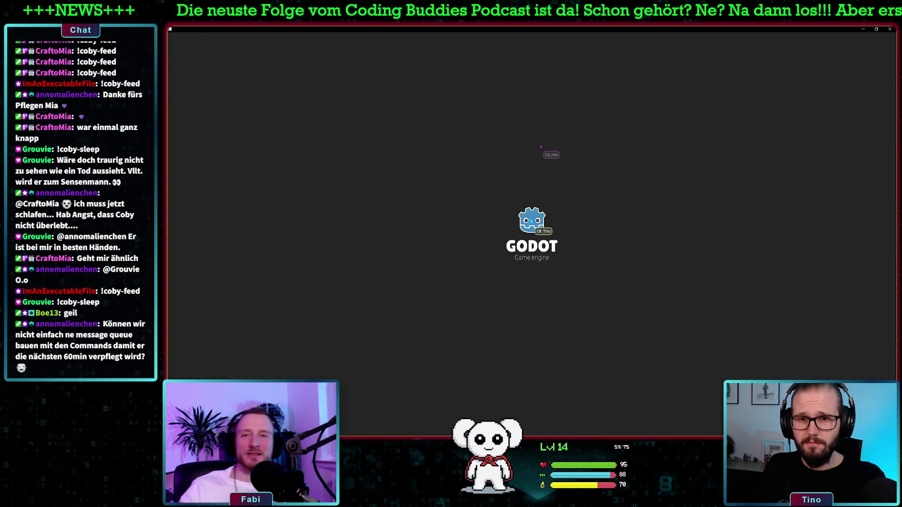
click(362, 382)
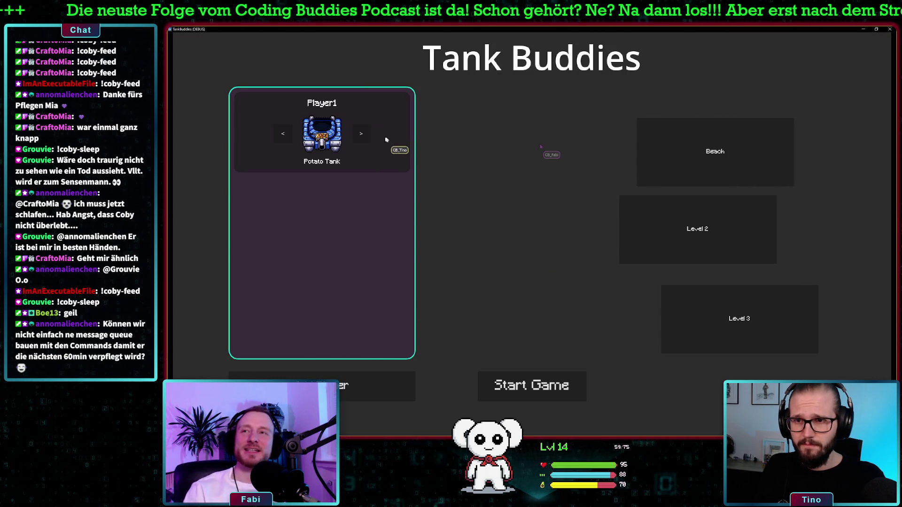
click(361, 133)
click(713, 173)
click(510, 384)
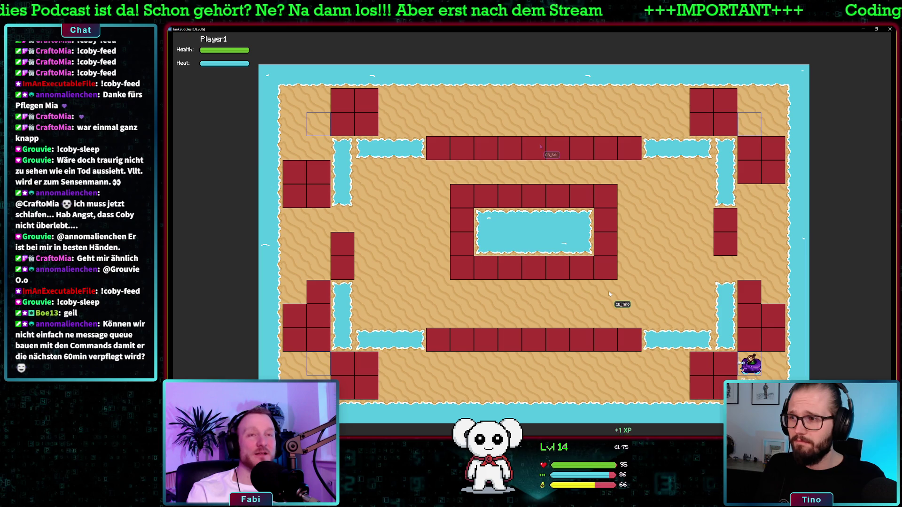
click(890, 29)
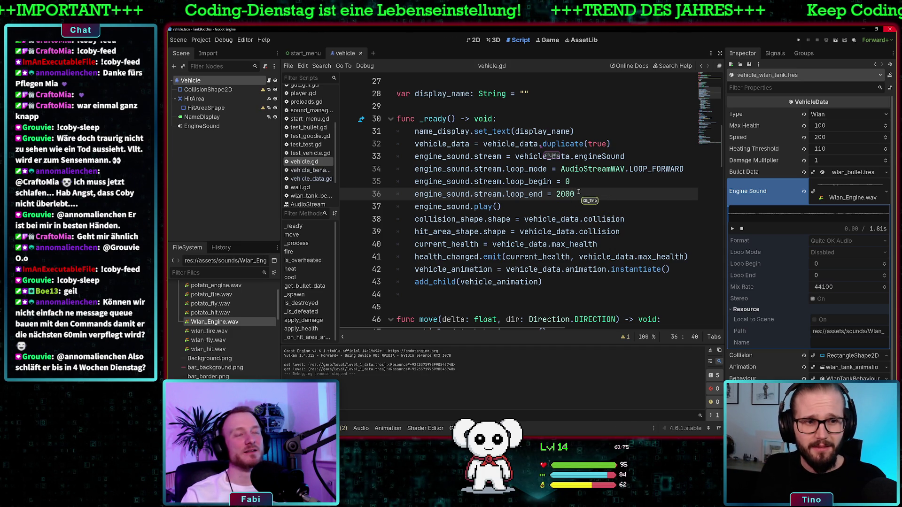
Step: Replace the loop_end value 2000 with engine_sound.stream.get_length() from autocomplete
drag(578, 193, 556, 194)
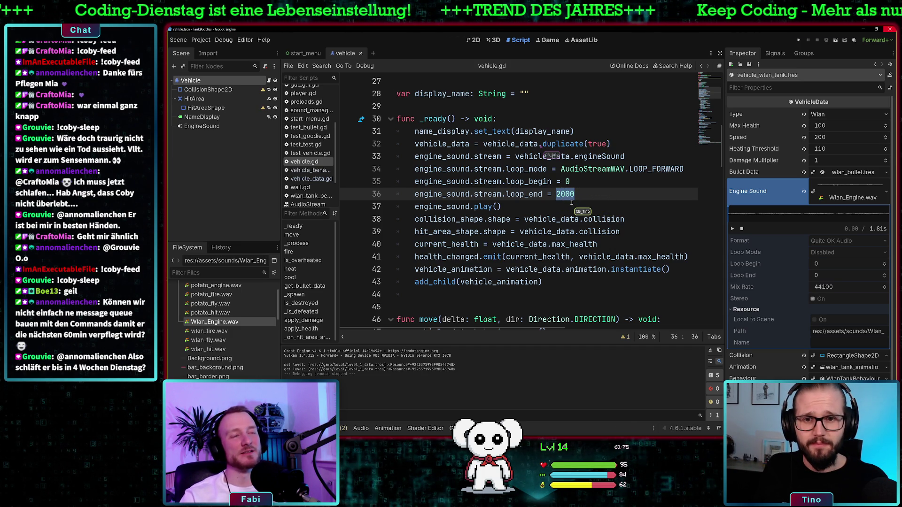
shift+click(386, 183)
shift+click(549, 194)
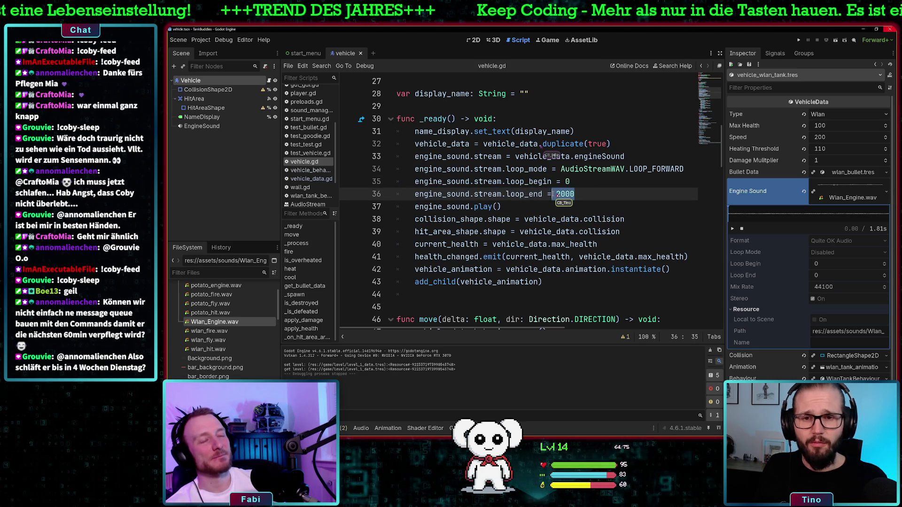
shift+click(556, 194)
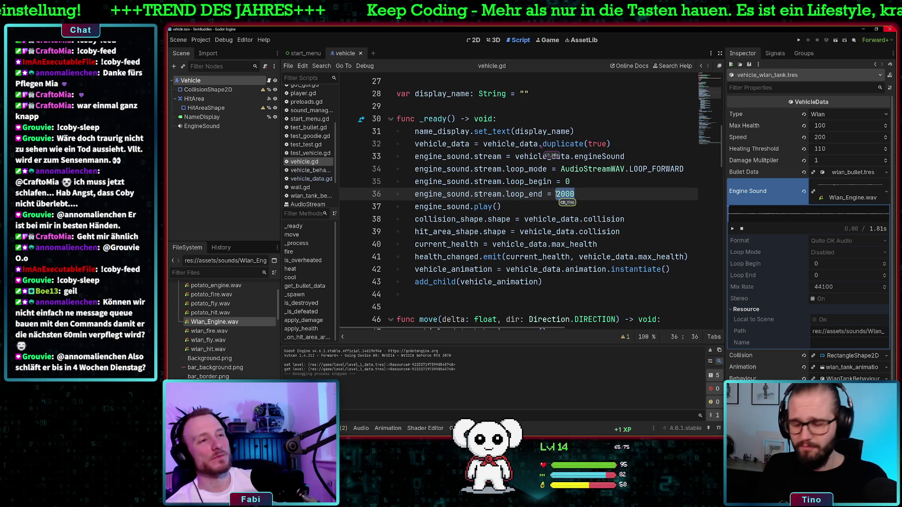
text(1)
text(ty)
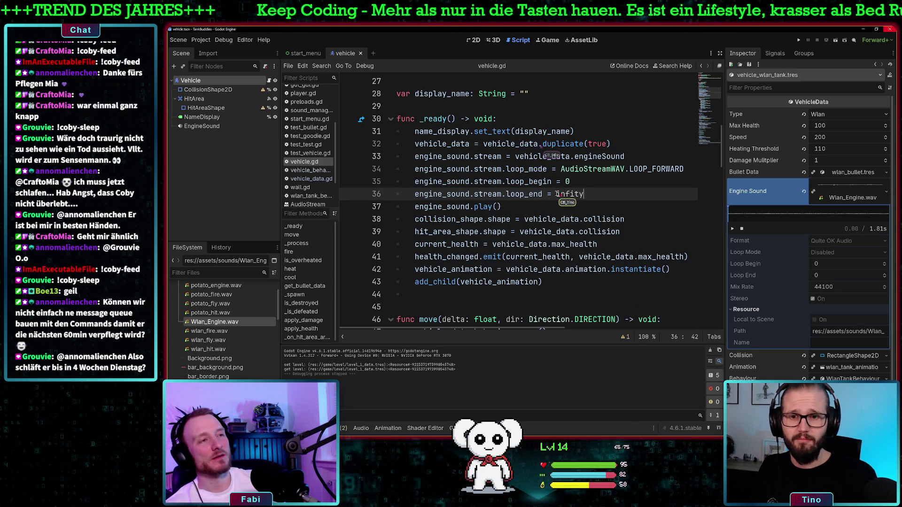
key(BackSpace)
key(BackSpace)
key(BackSpace)
text(engine)
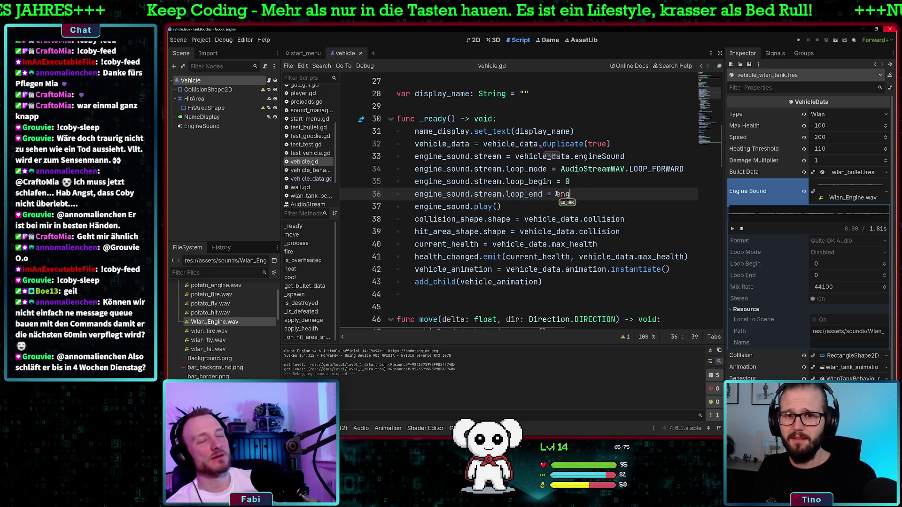
text(_sound.stream.)
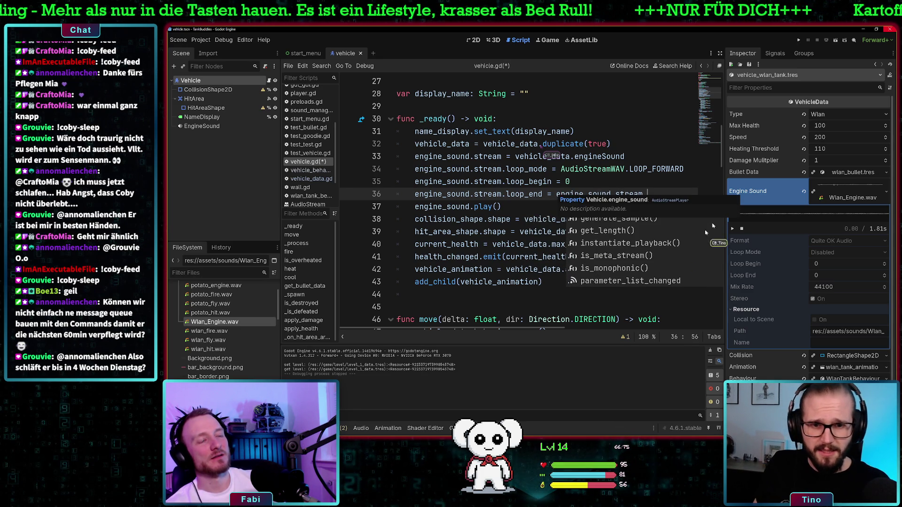
double_click(649, 230)
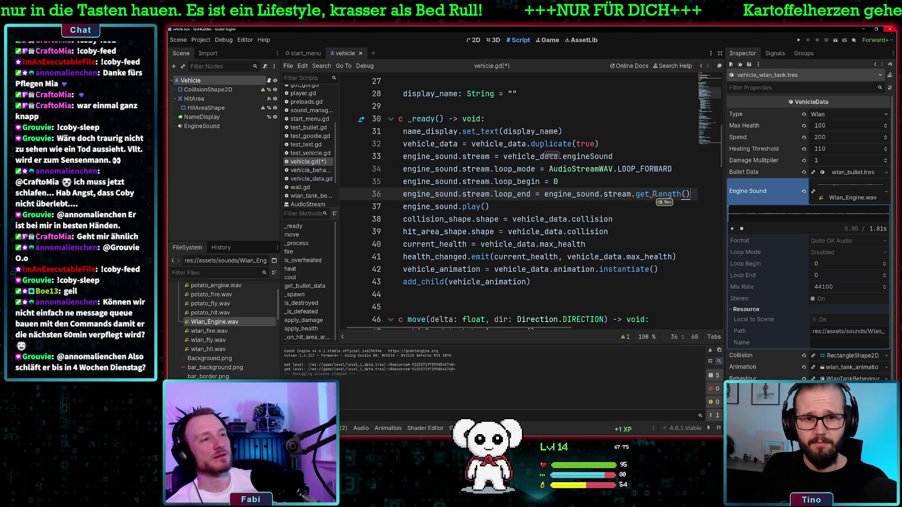
mouse_move(652, 194)
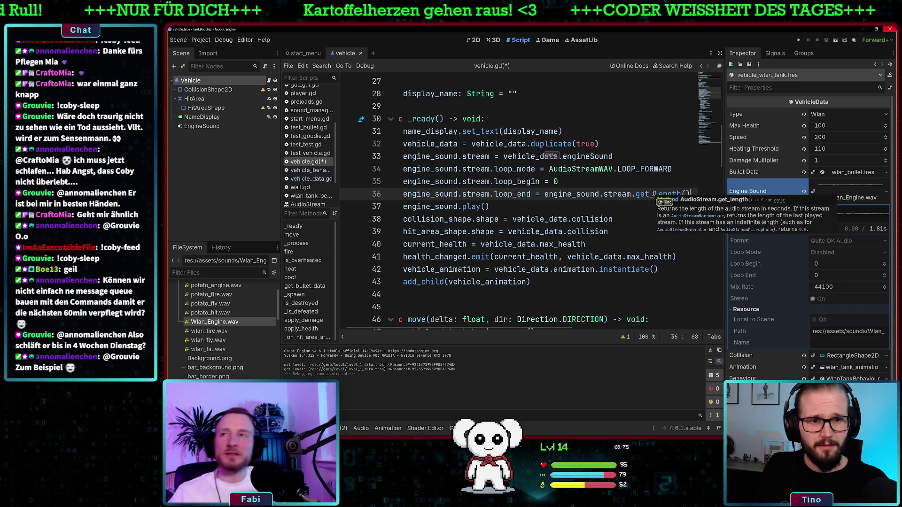
mouse_move(689, 194)
mouse_down()
mouse_move(566, 193)
mouse_move(632, 195)
mouse_up()
Step: Browse the stream member suggestions, then delete the engine_sound.stream. reference on line 36
text(.)
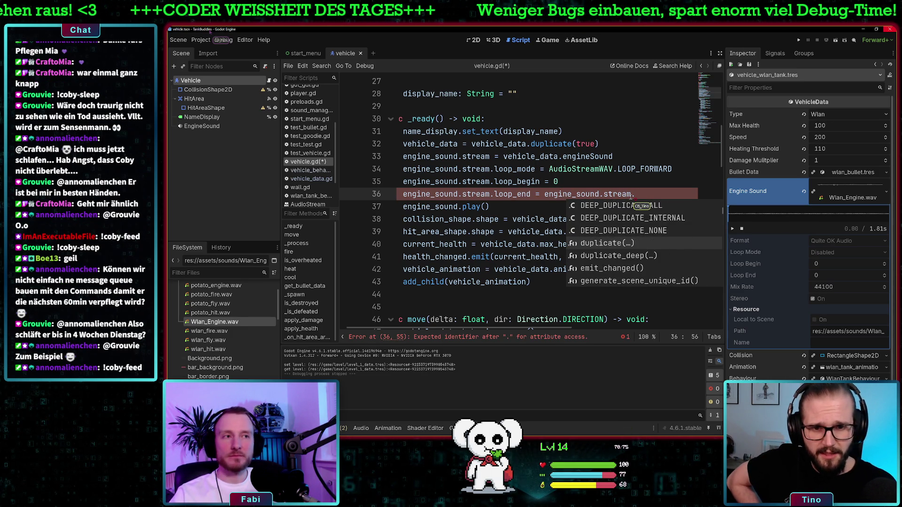
key(Down)
key(Down)
key(Down)
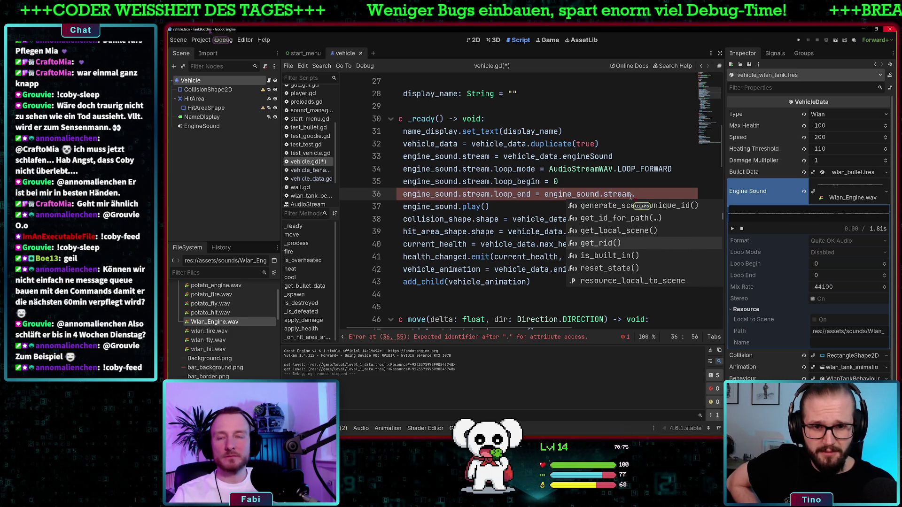
key(Down)
key(Down)
key(Down)
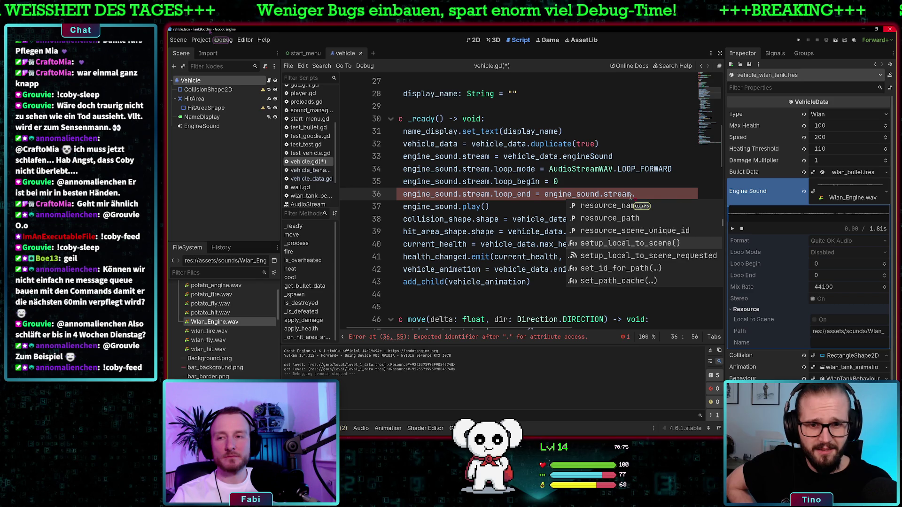
key(Down)
key(Down)
key(Down)
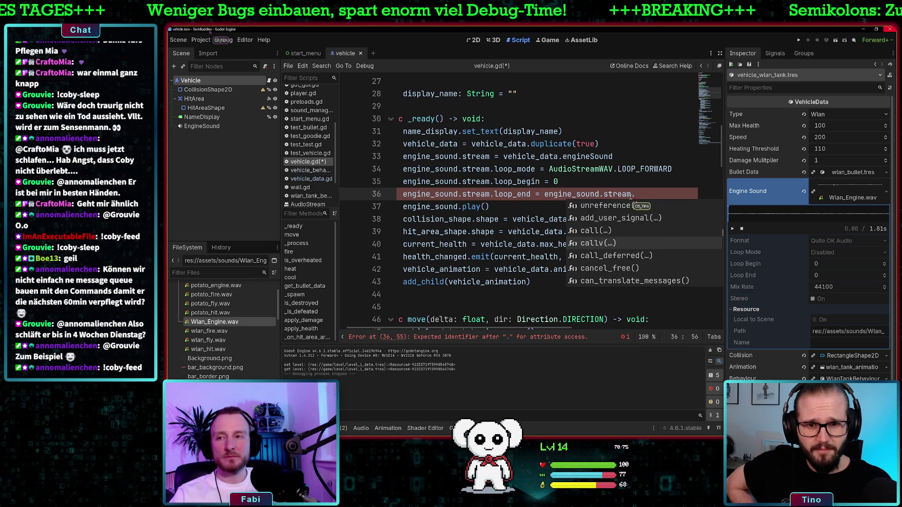
key(Down)
key(Down)
key(Down)
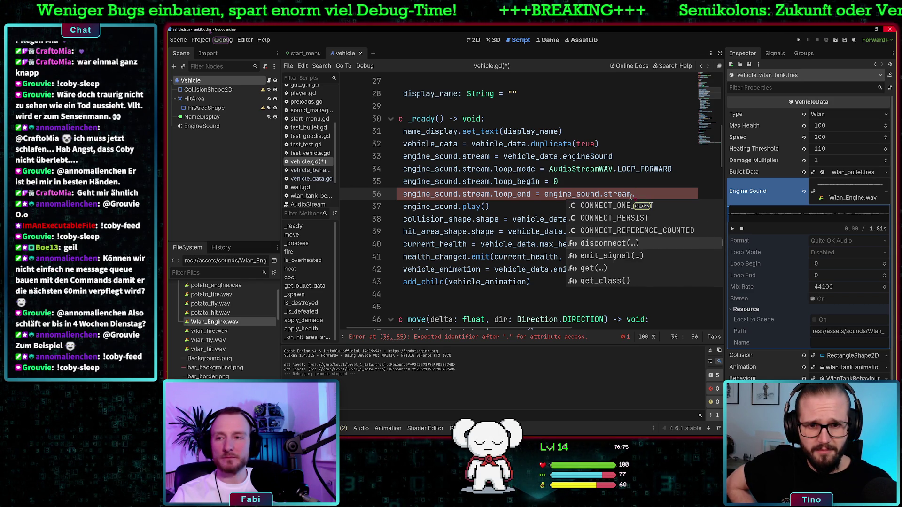
key(Down)
key(Down)
key(Down)
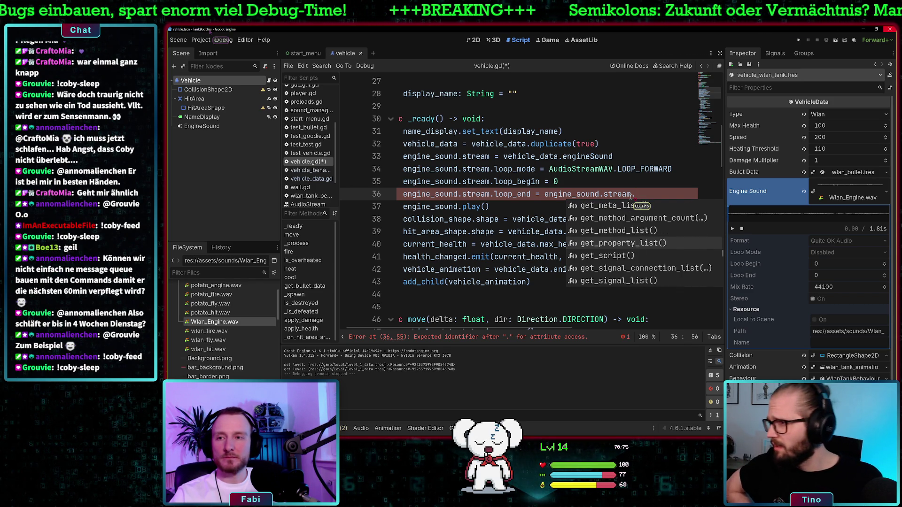
key(Down)
key(Down)
key(Down)
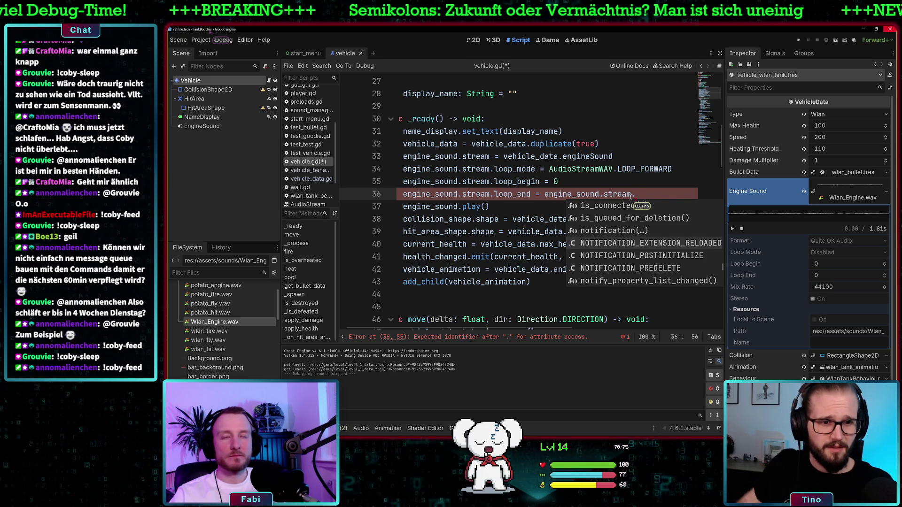
key(Escape)
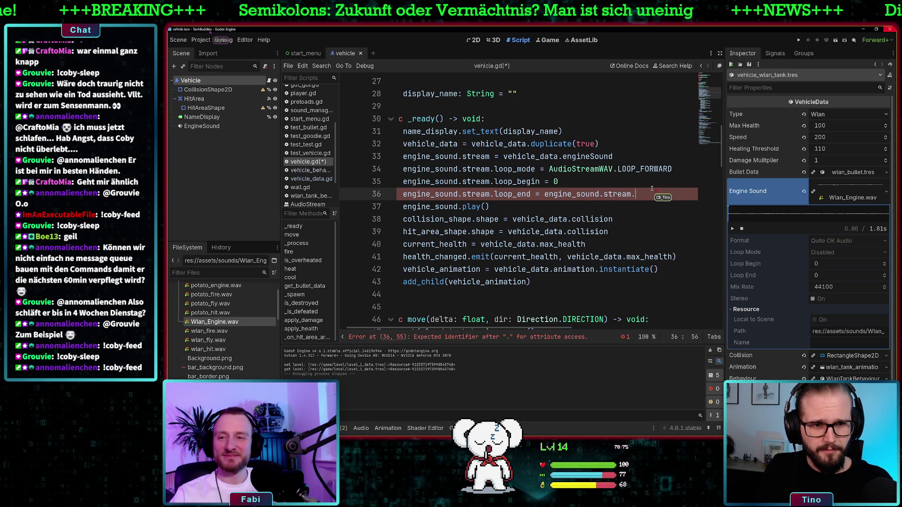
drag(641, 193, 544, 194)
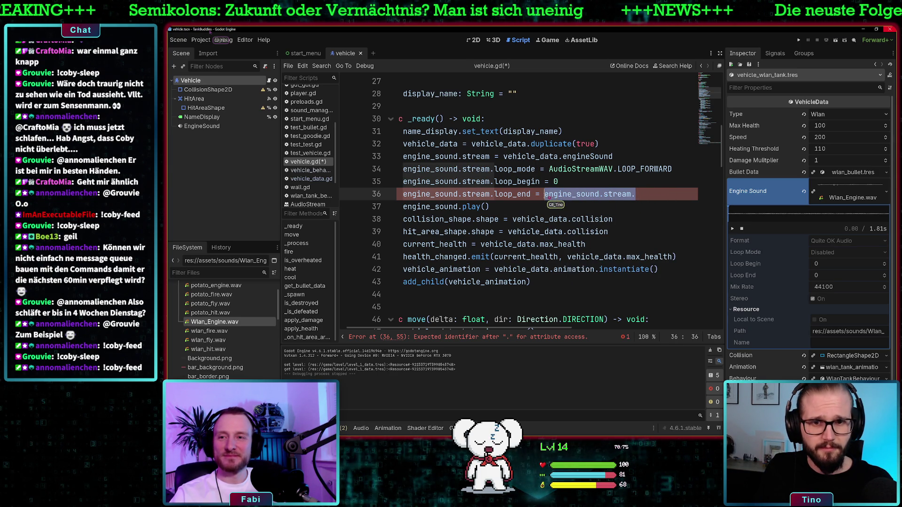
key(BackSpace)
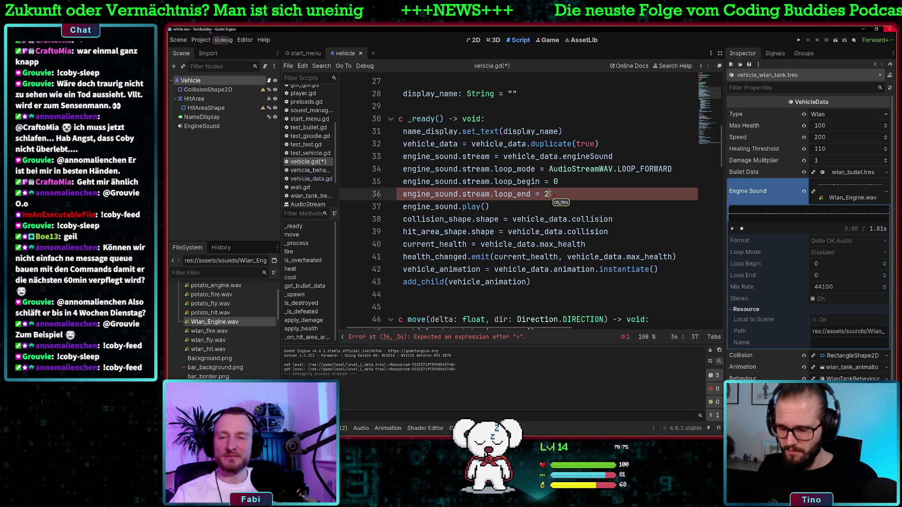
Step: Enter the large zero-padded loop_end value and test a Beach match with a Wan Tank player
text(0000000000)
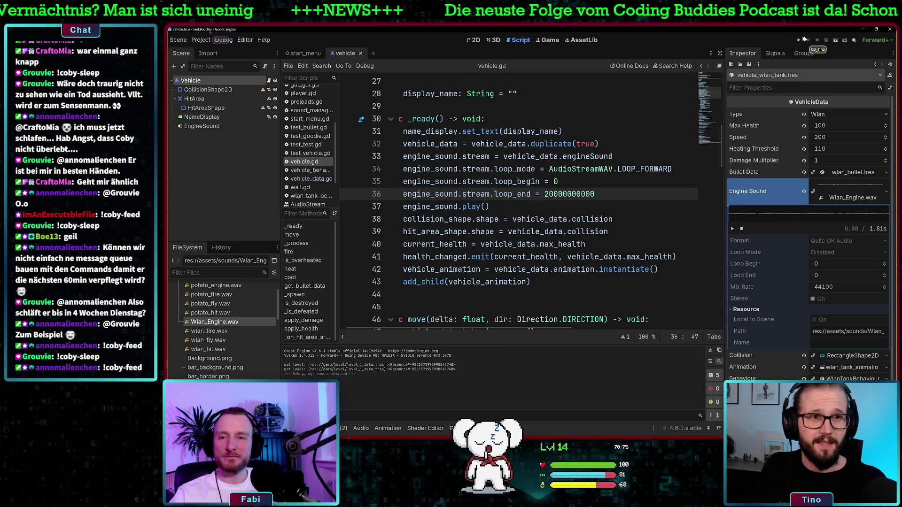
click(798, 40)
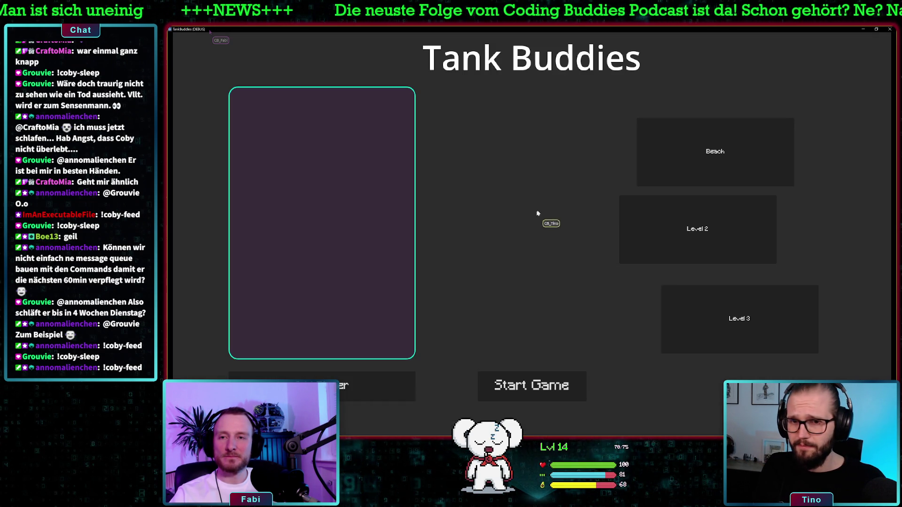
click(336, 396)
click(360, 133)
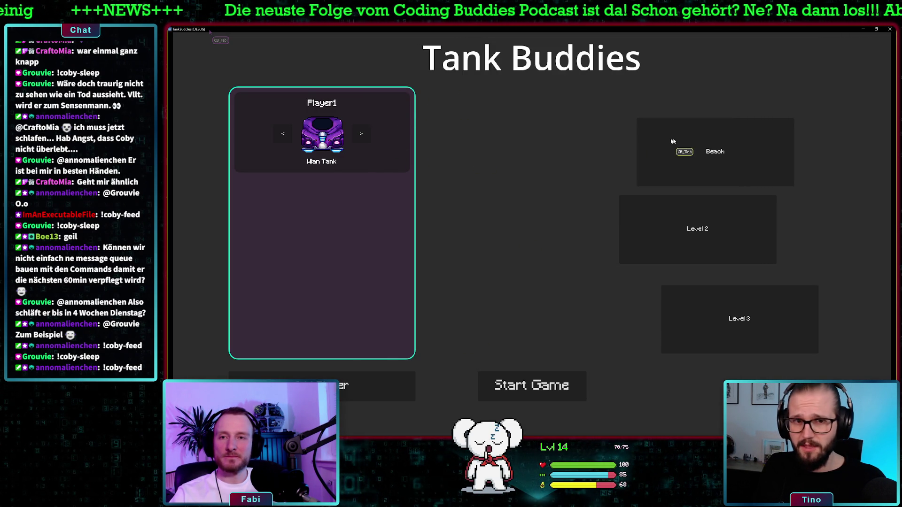
click(677, 146)
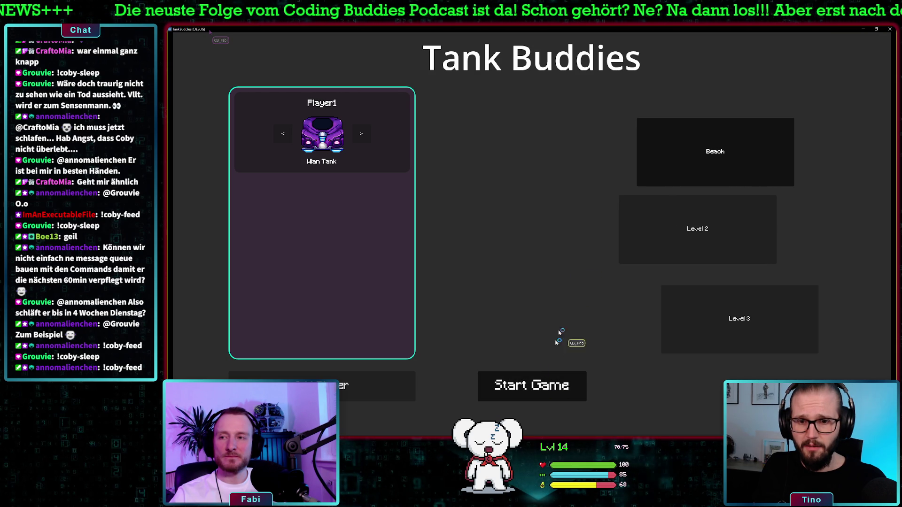
key(F8)
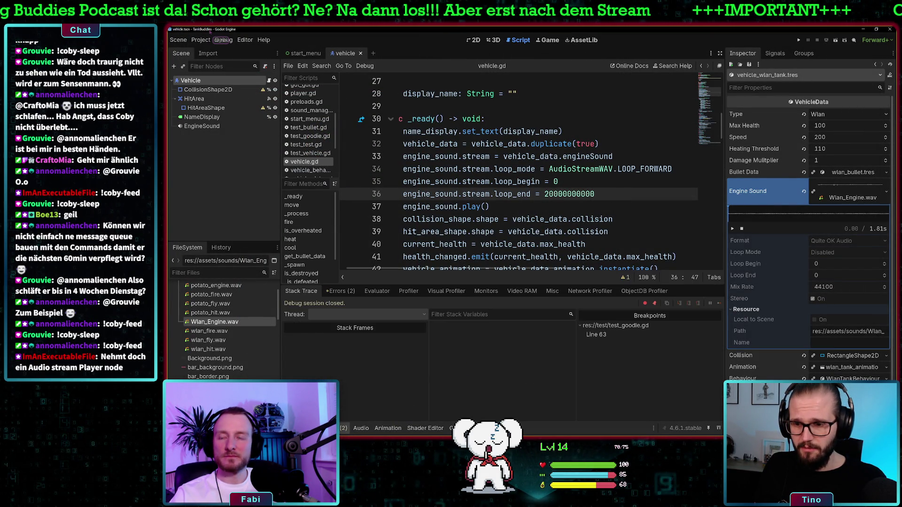
Step: Adjust loop_end to 200000, rerun a Beach match with the purple tank, then close the game
key(BackSpace)
key(BackSpace)
key(BackSpace)
text(0)
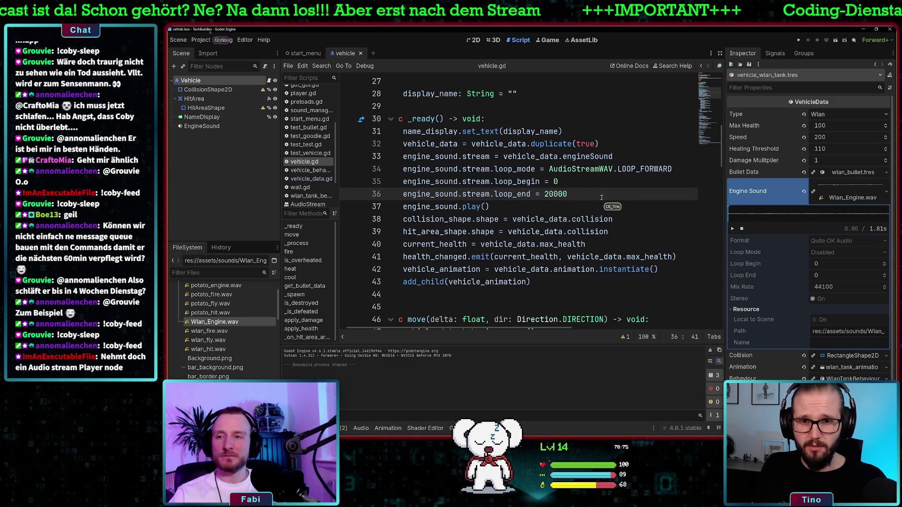
click(797, 39)
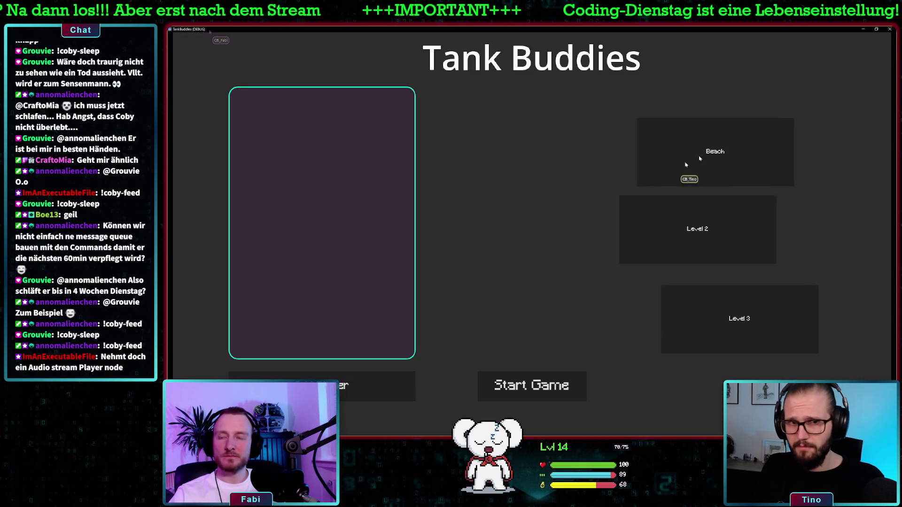
click(344, 384)
click(361, 134)
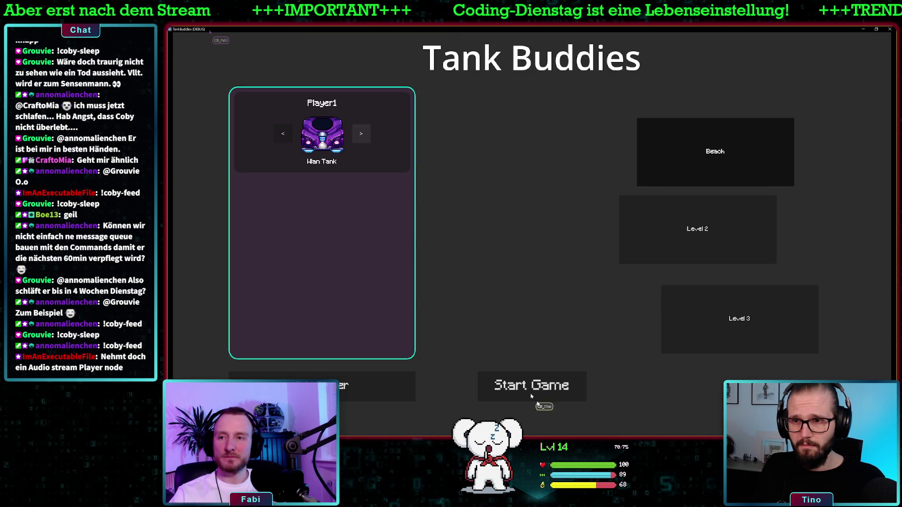
click(521, 384)
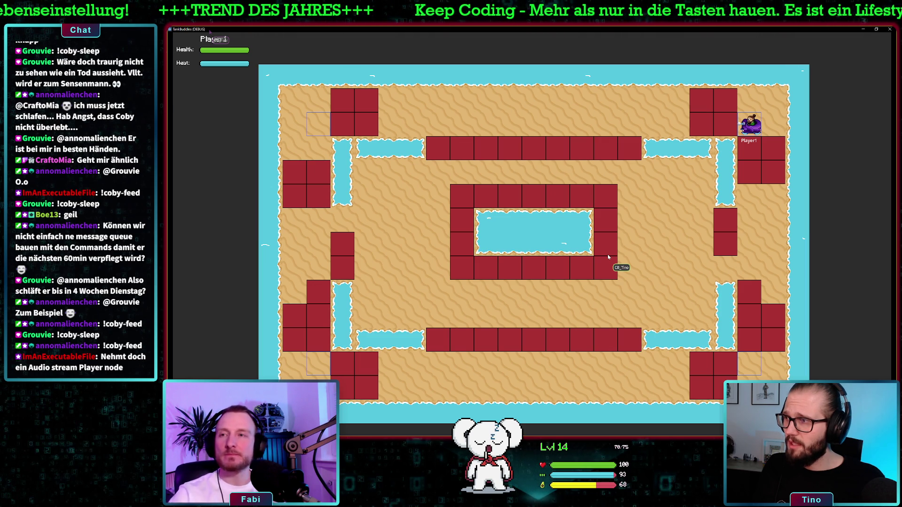
click(890, 29)
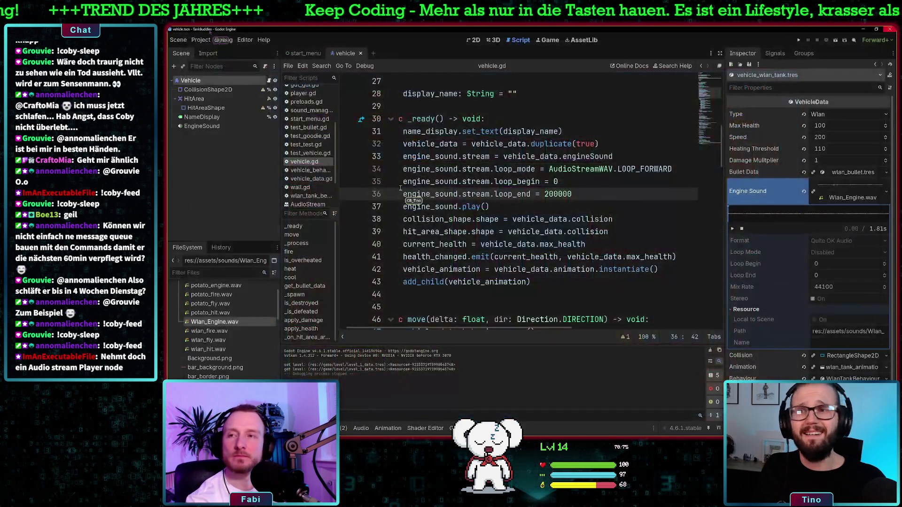
Step: Select the EngineSound node, check its loop mode, and choose Clear on its Stream property
click(212, 127)
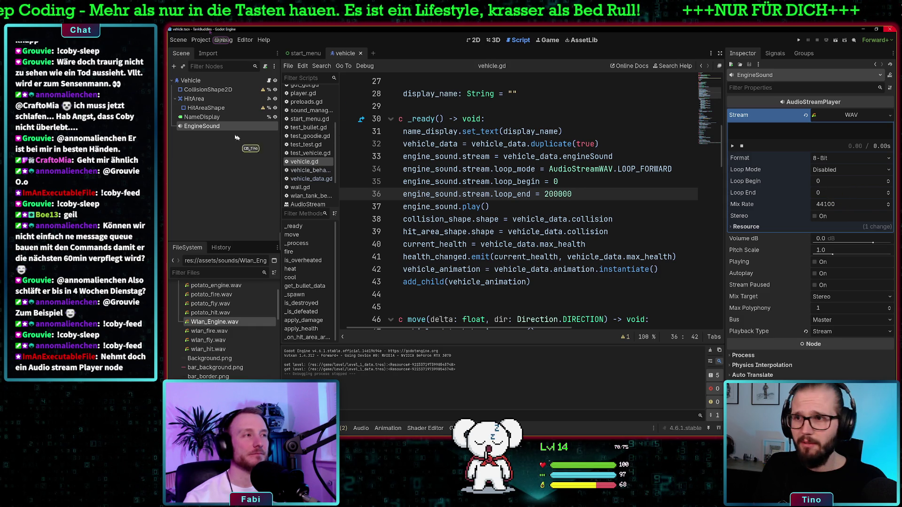
click(209, 117)
click(210, 127)
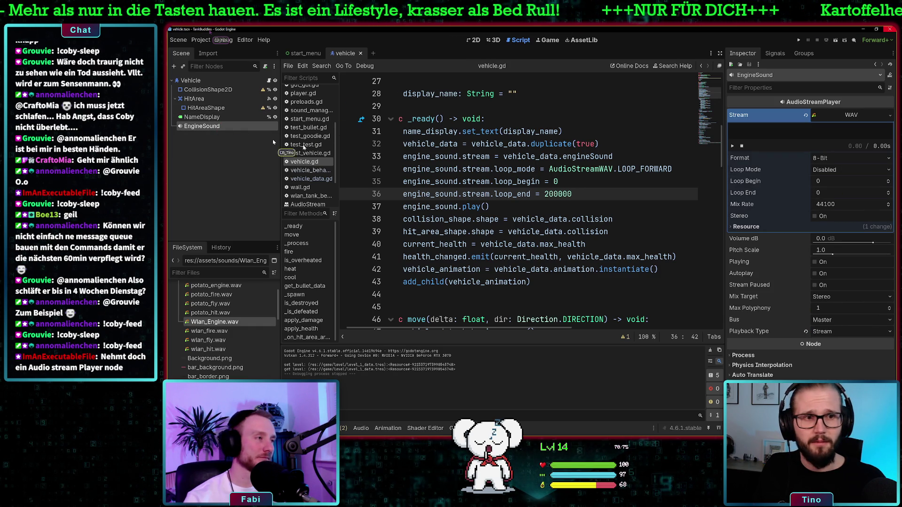
click(835, 170)
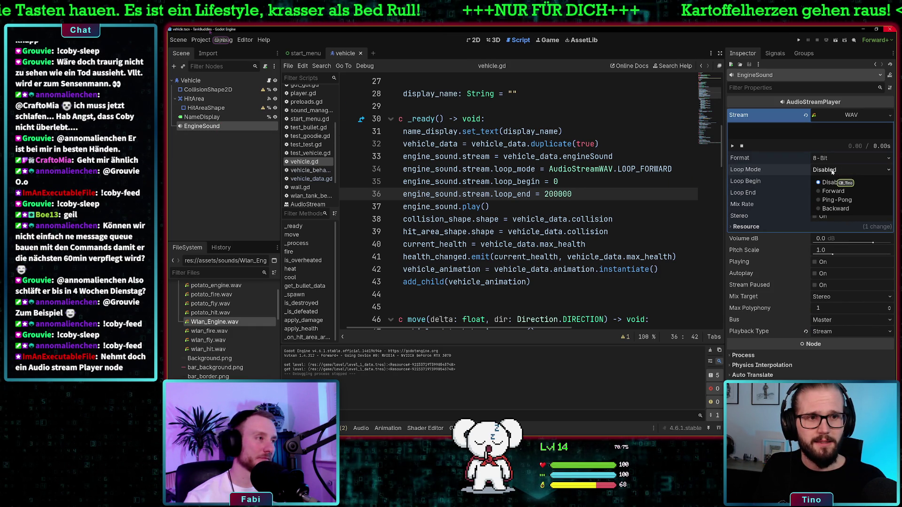
click(832, 172)
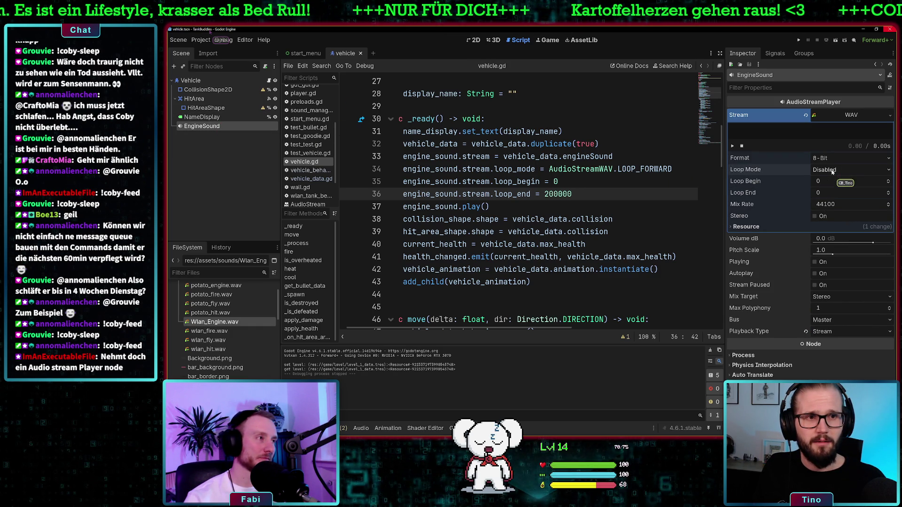
click(889, 117)
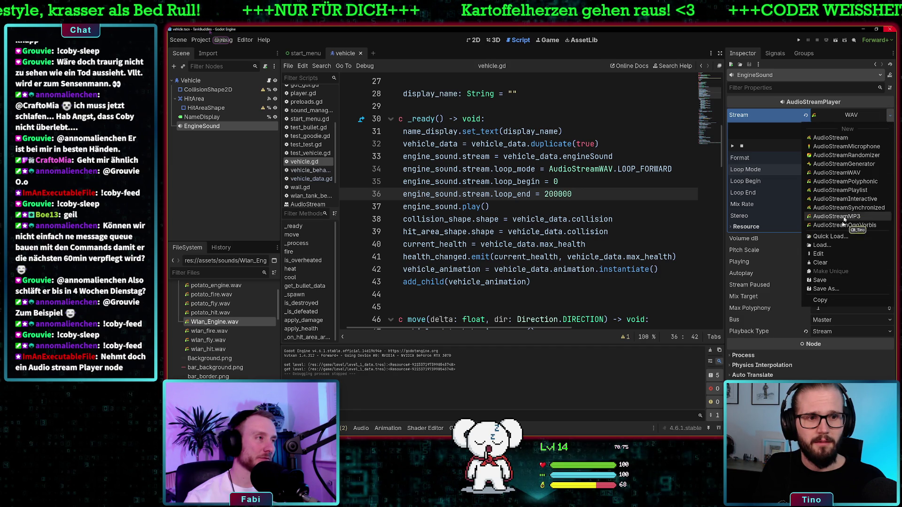
click(820, 262)
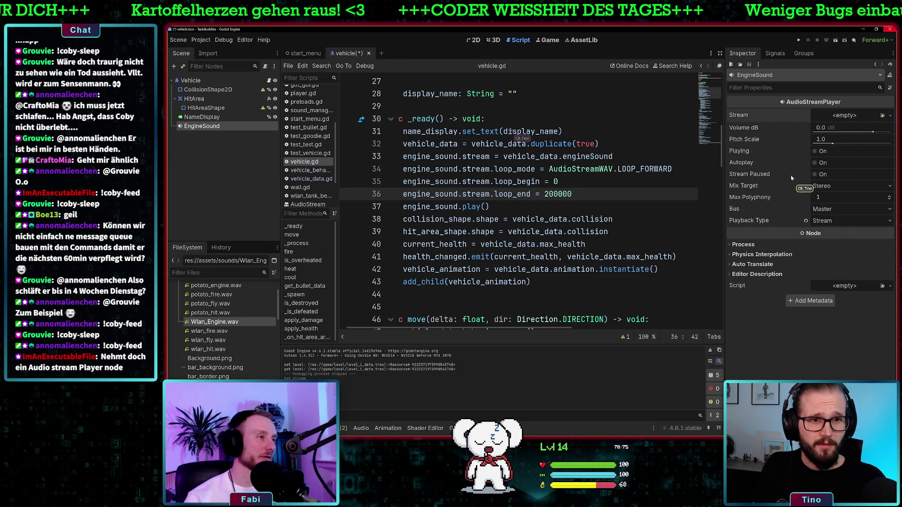
Step: Change loop_end to 20000, run a Beach-level test match, then close the game
click(547, 196)
click(570, 194)
key(BackSpace)
key(F5)
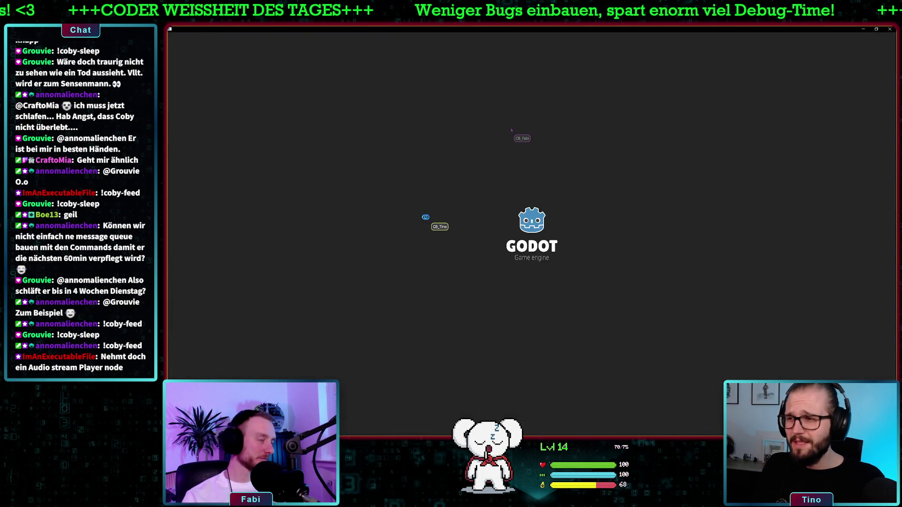
click(326, 381)
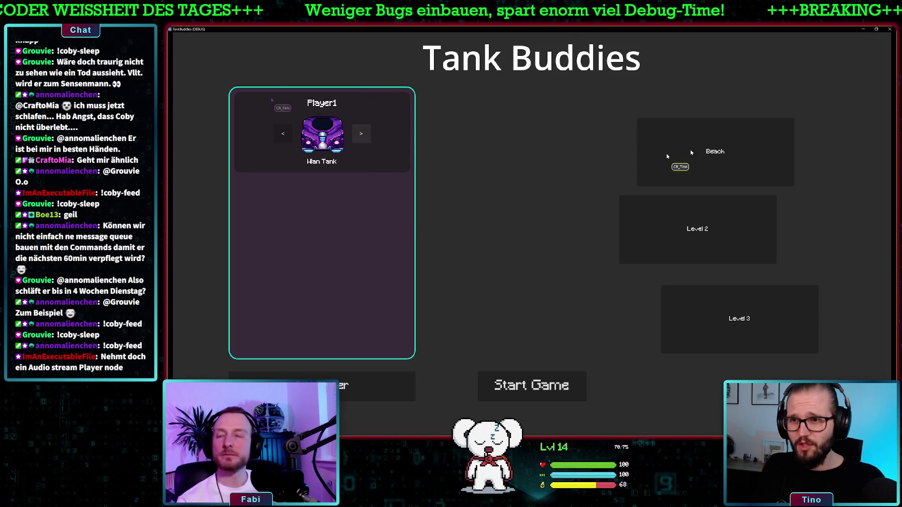
key(Return)
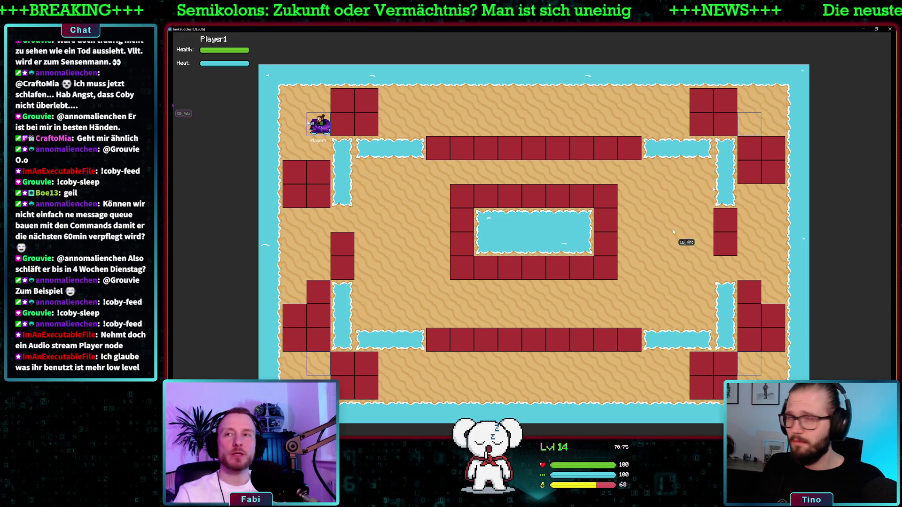
click(890, 29)
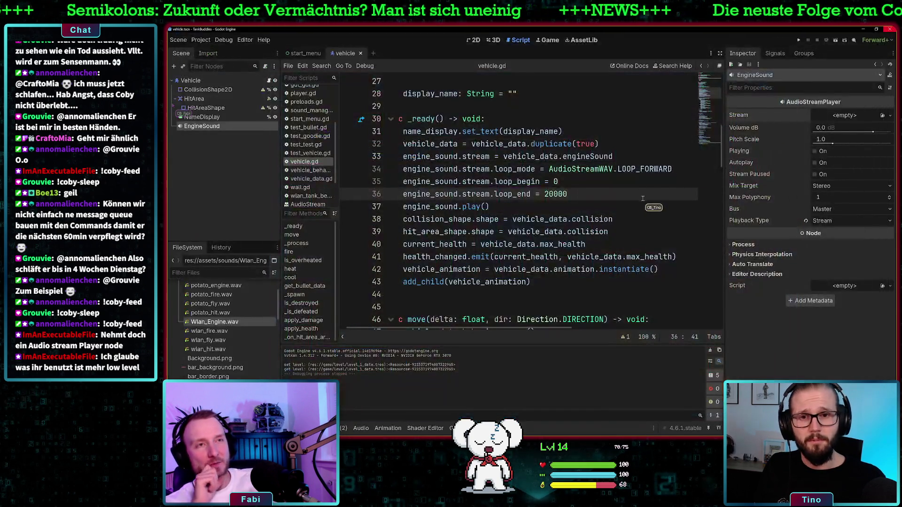
Step: Select the 20000 value and inspect the Wlan_Engine.wav sound resource
drag(570, 194, 544, 195)
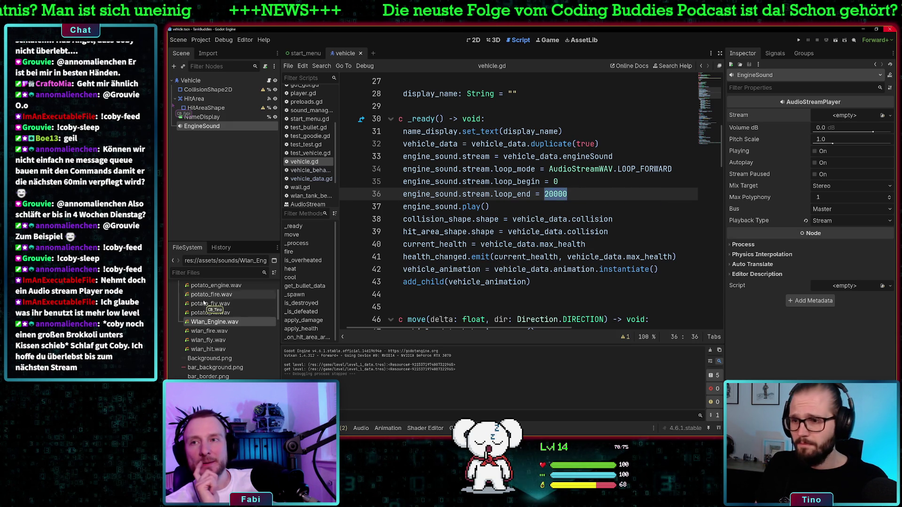
mouse_move(201, 323)
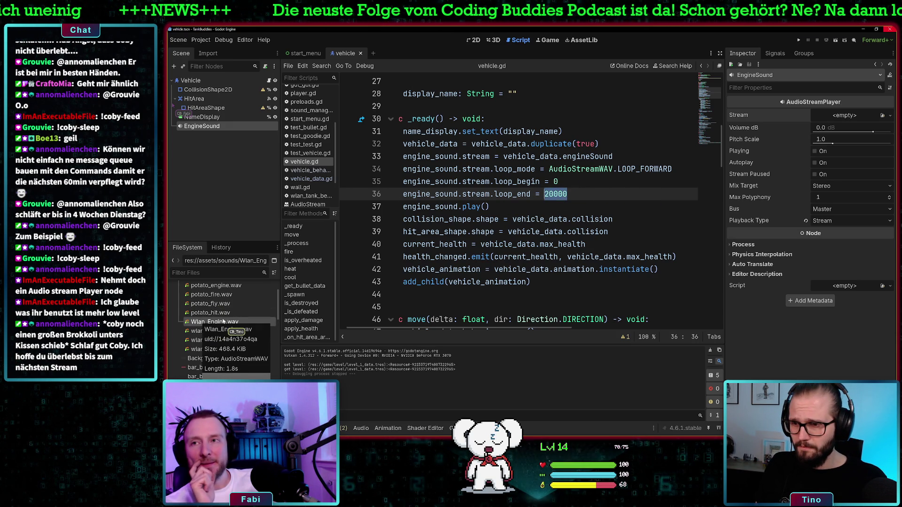
click(224, 322)
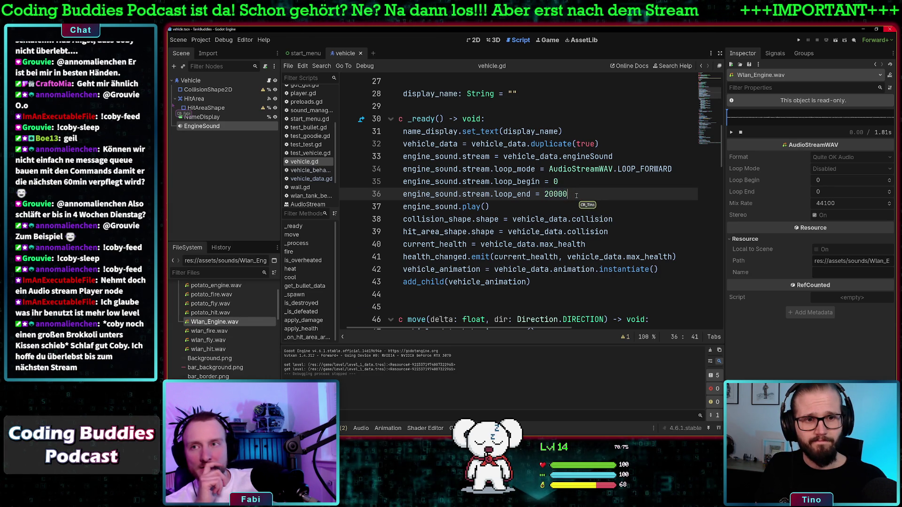
Step: Replace it with engine_sound.stream.get_length() * 44100 and run the project
text(engine_soun)
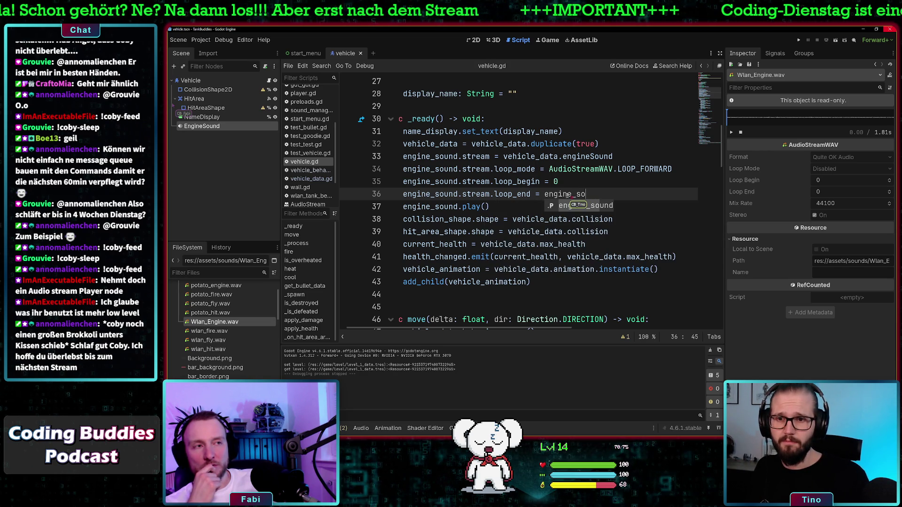
text(d.stream.)
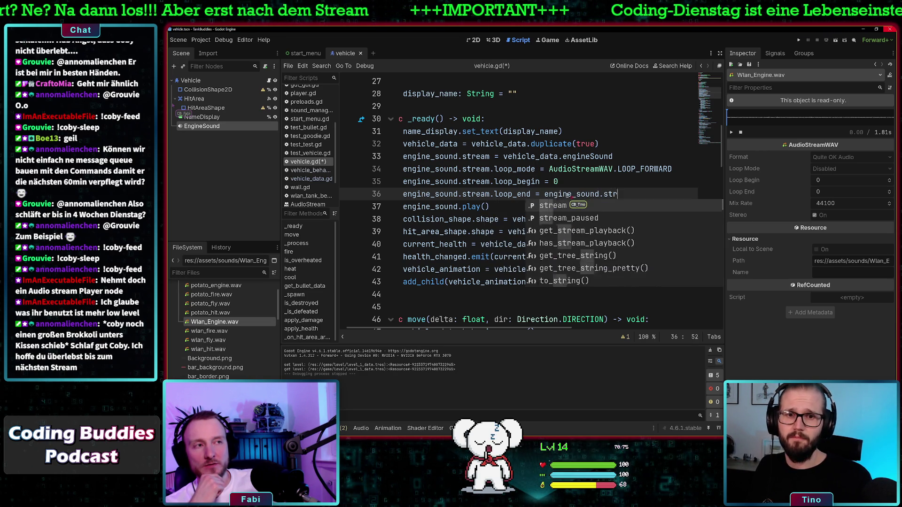
text(get)
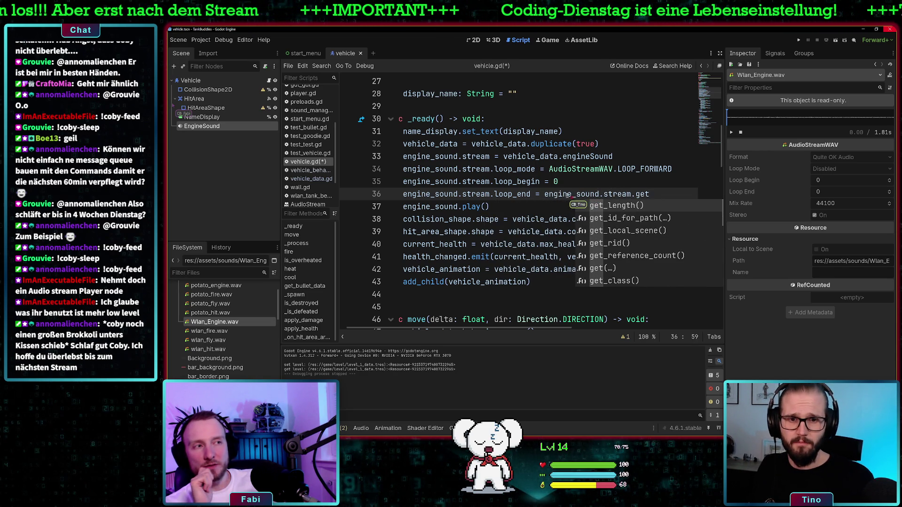
text(_mi)
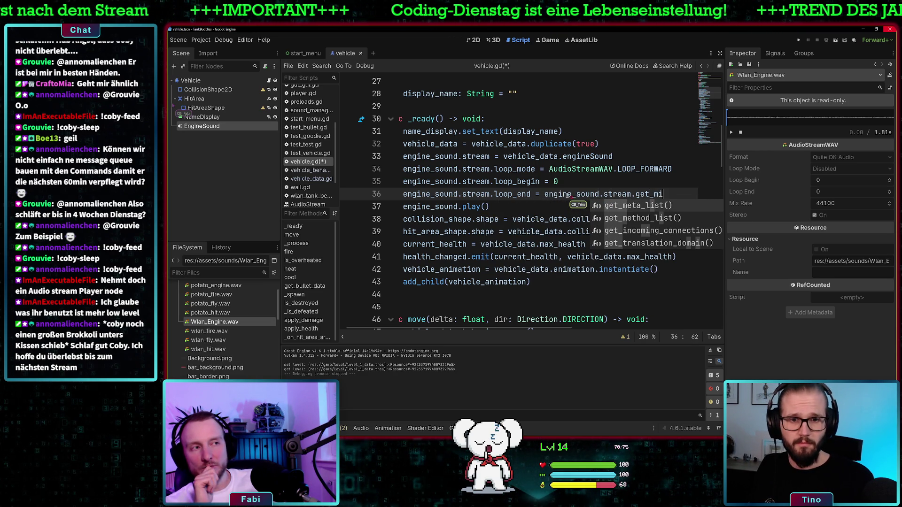
text(x)
key(BackSpace)
key(BackSpace)
key(BackSpace)
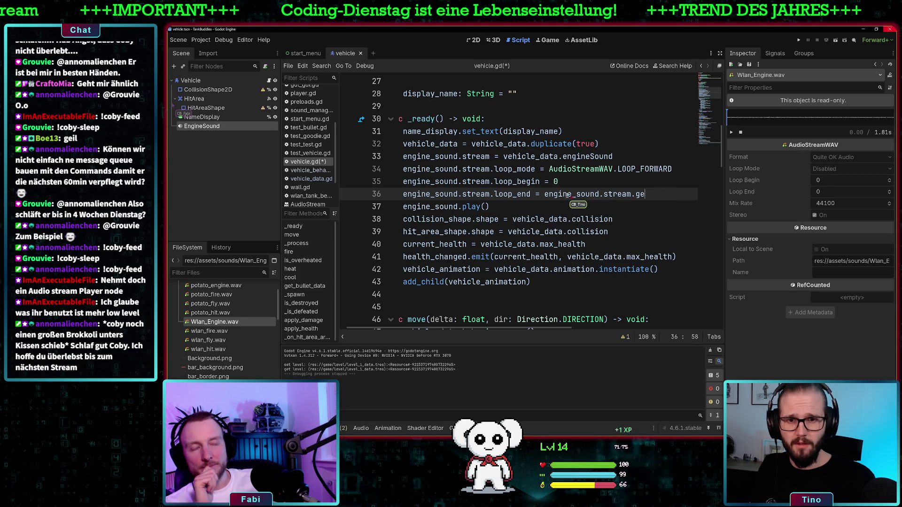
key(BackSpace)
key(BackSpace)
key(BackSpace)
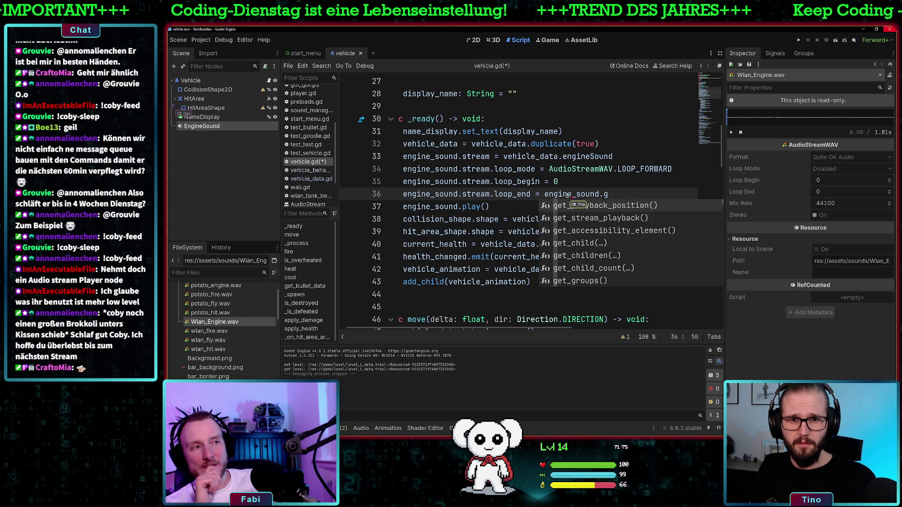
text(m)
key(BackSpace)
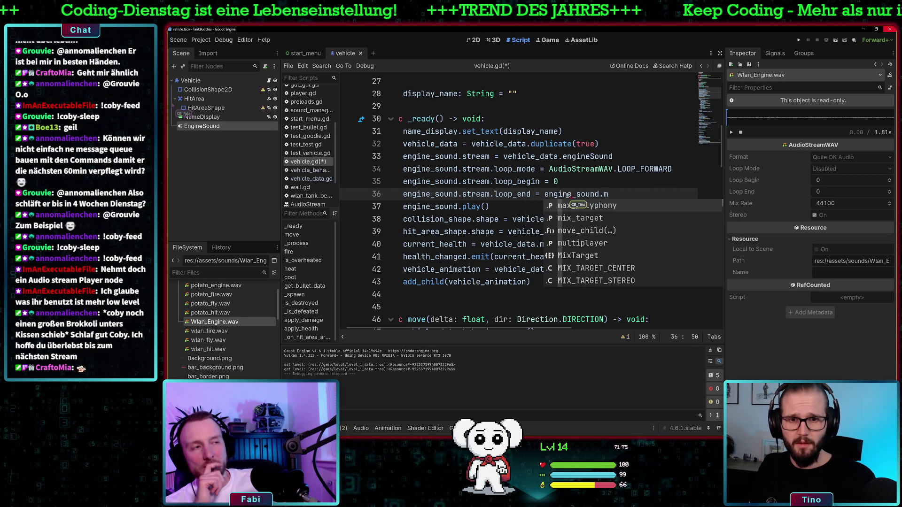
text(stream)
text(.get_)
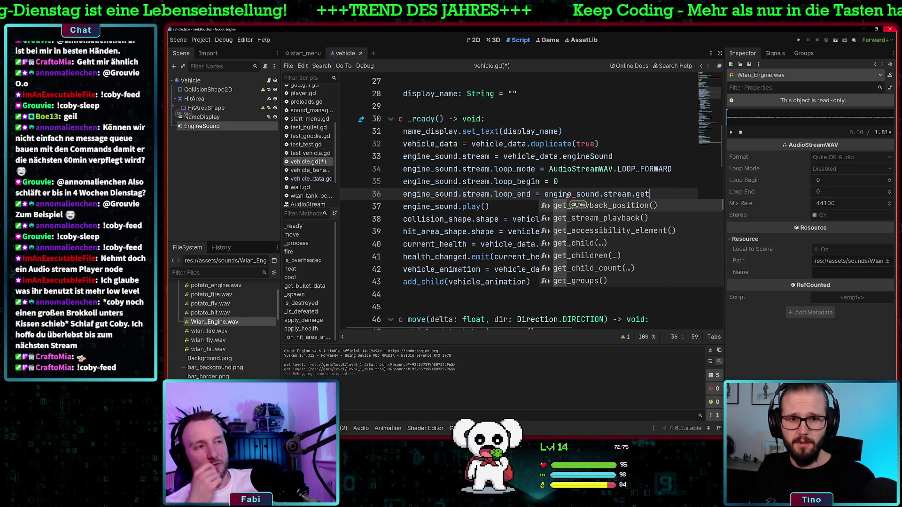
key(Return)
text(* 44100)
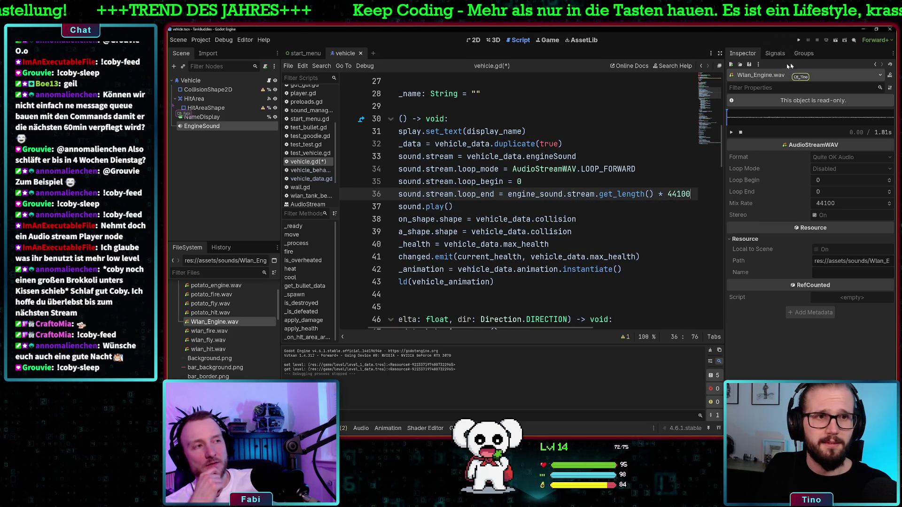
click(798, 40)
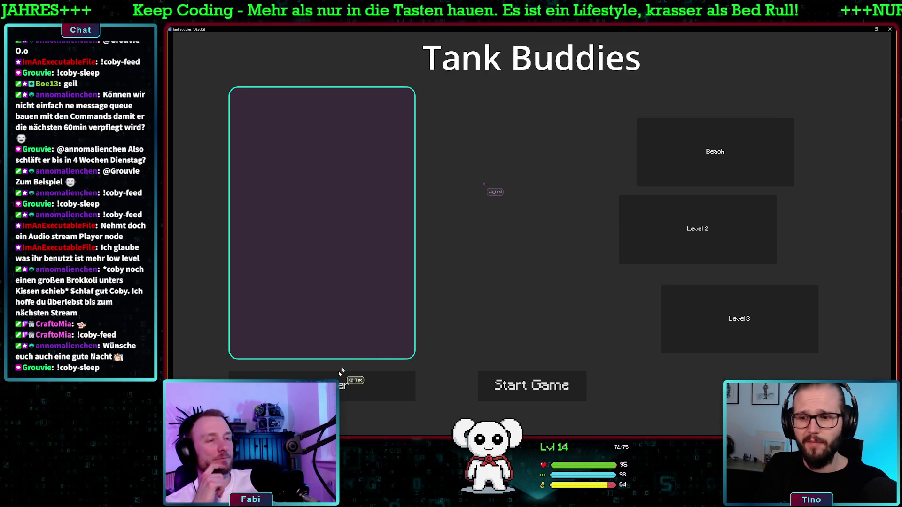
Step: Start a Beach match with the purple tank, drive down, fire the cannon, then close the game
click(321, 386)
click(366, 139)
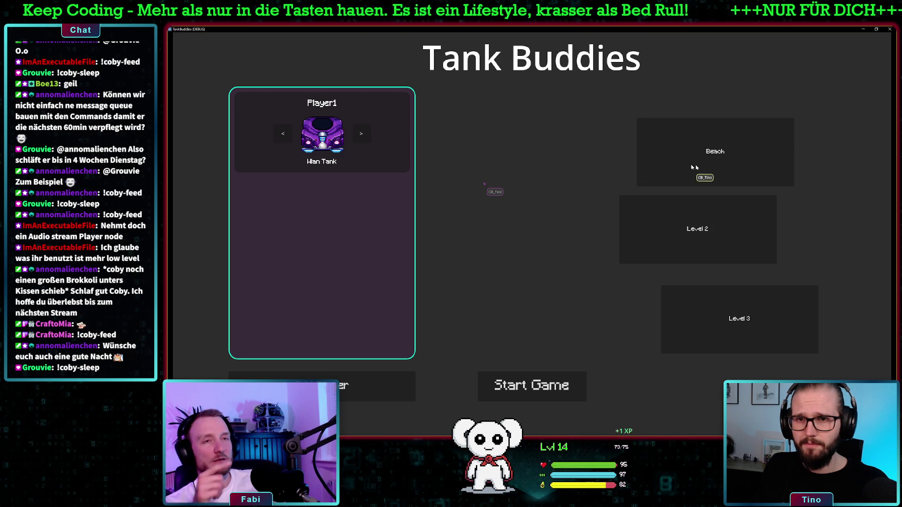
click(531, 386)
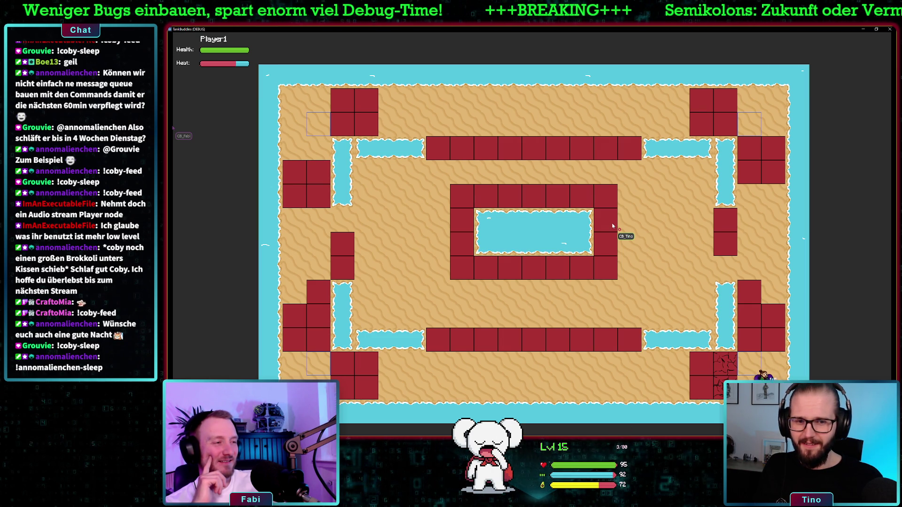
key(s)
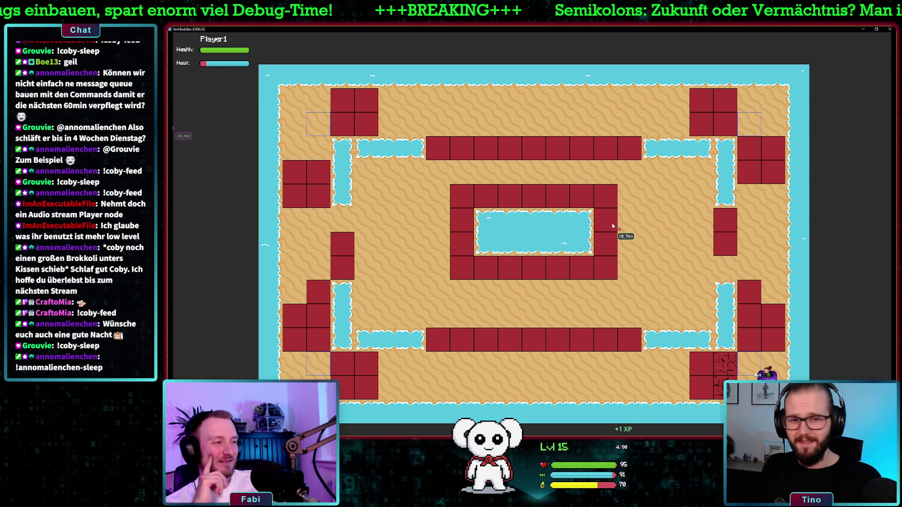
key(space)
click(889, 29)
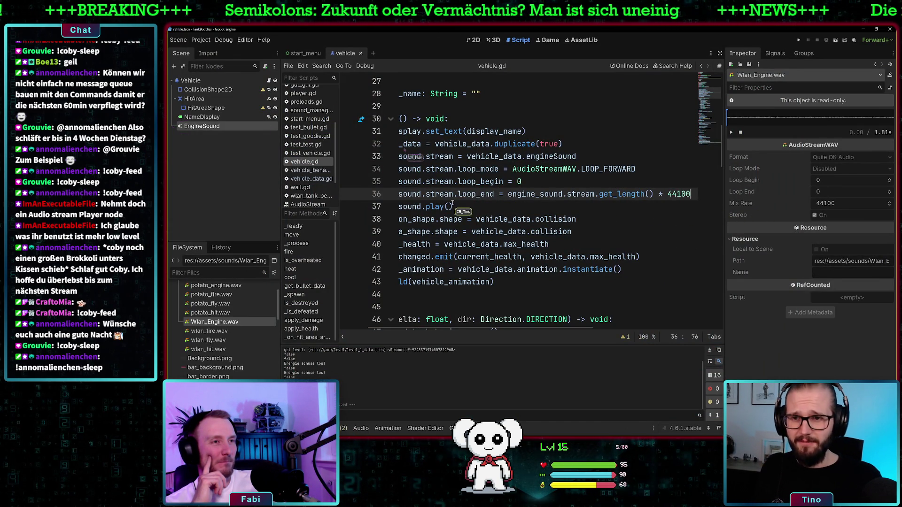
Step: Briefly swap play for pause on line 37, then restore engine_sound.play()
drag(454, 195, 397, 196)
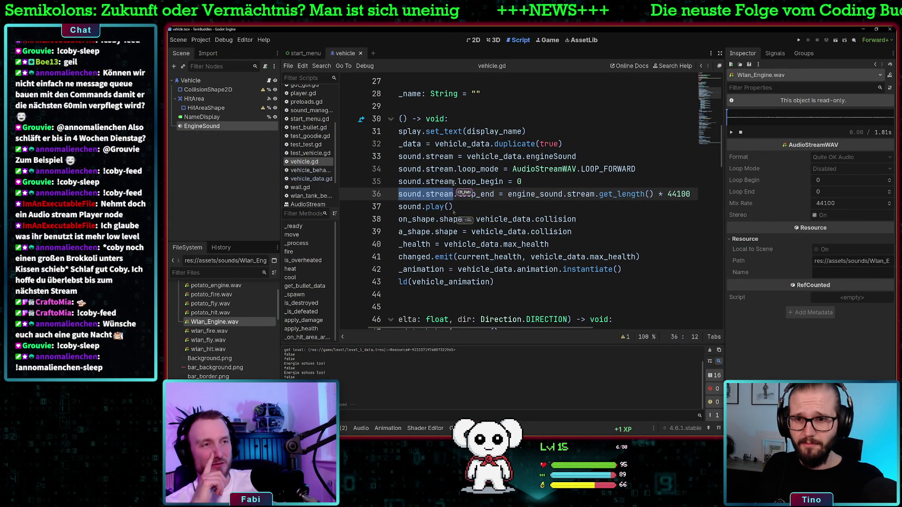
key(Down)
key(End)
double_click(431, 206)
text(pa)
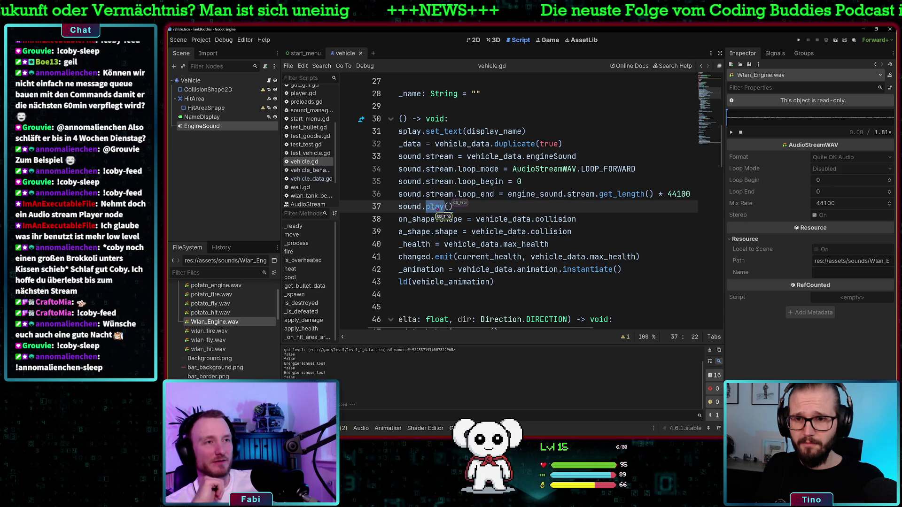
text(use)
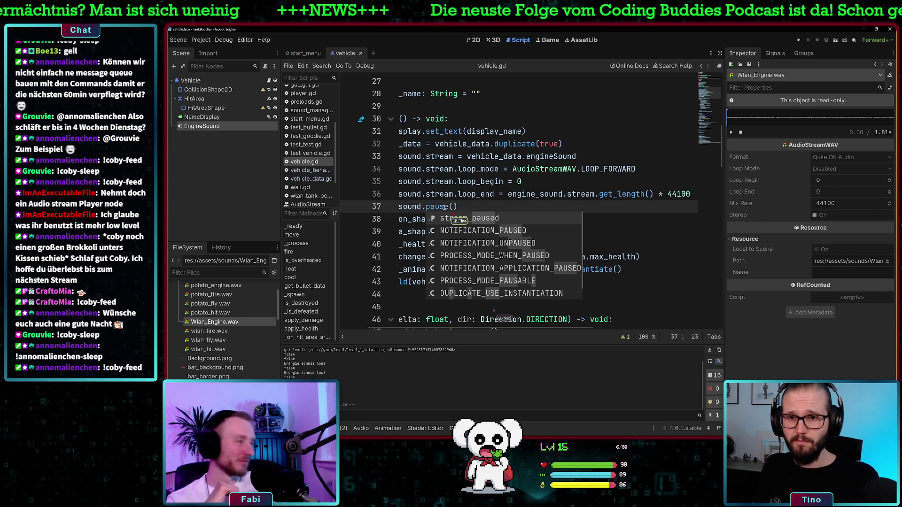
key(Return)
double_click(437, 207)
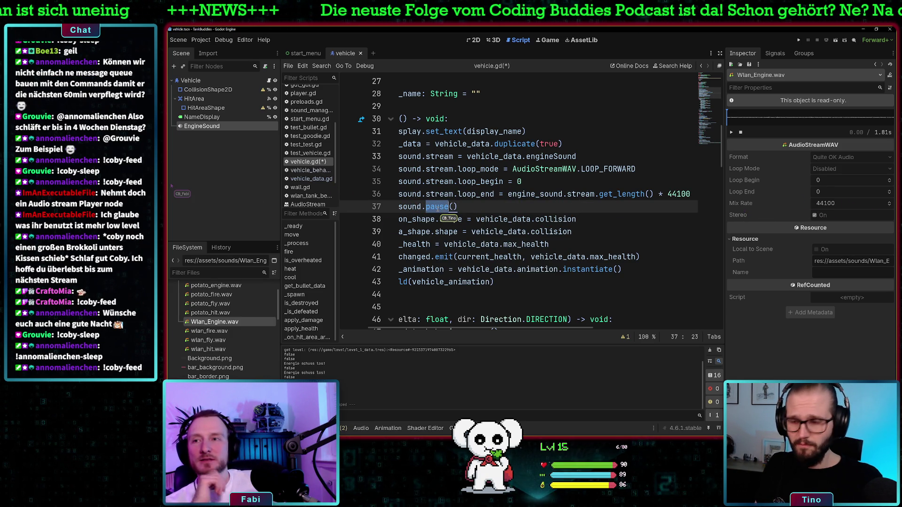
text(pla)
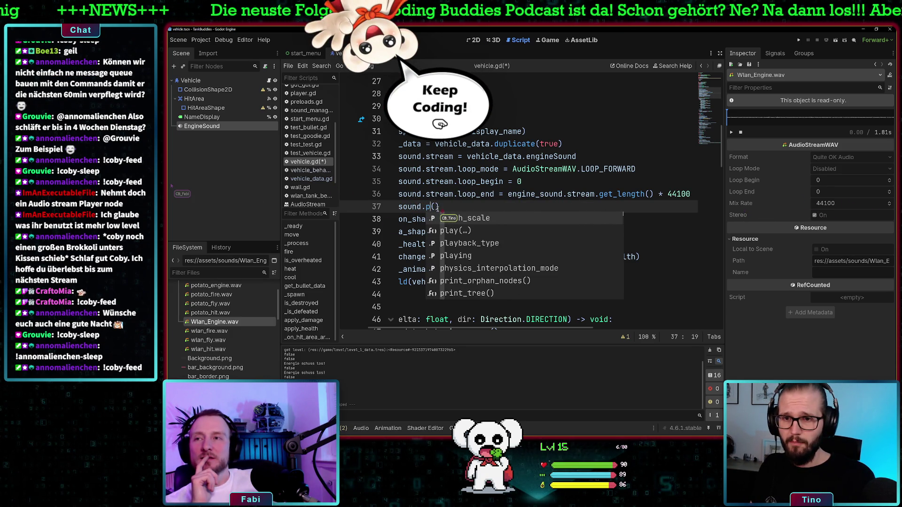
text(y)
key(Return)
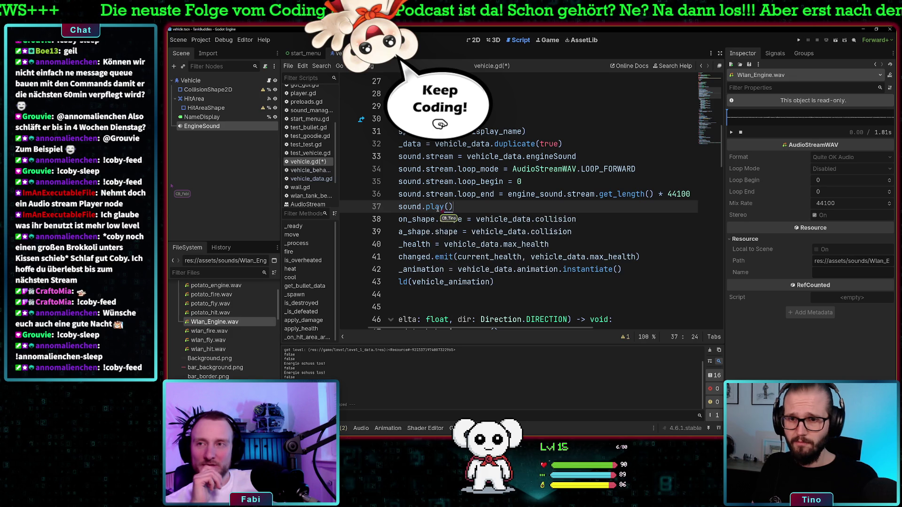
Step: Add line 38 engine_sound.stream_paused = true after the play call, without a semicolon
key(Return)
text(engine_sound.m)
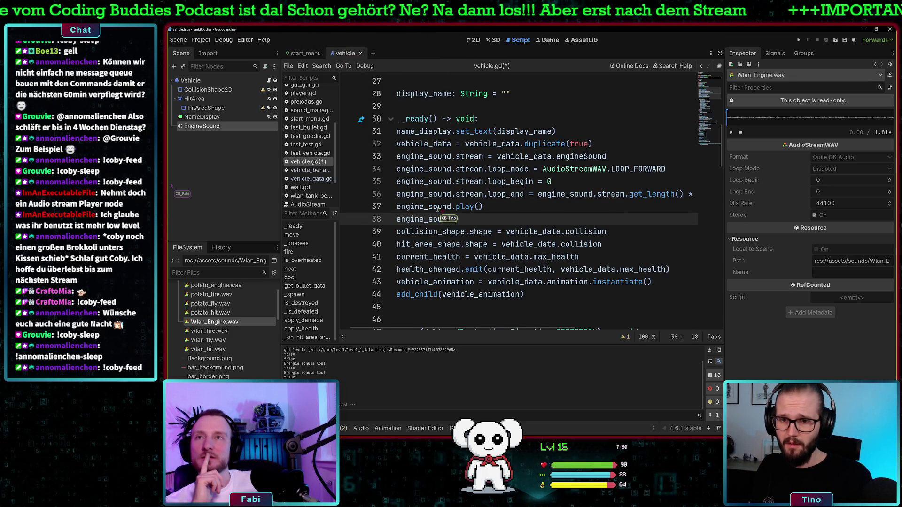
text(ute)
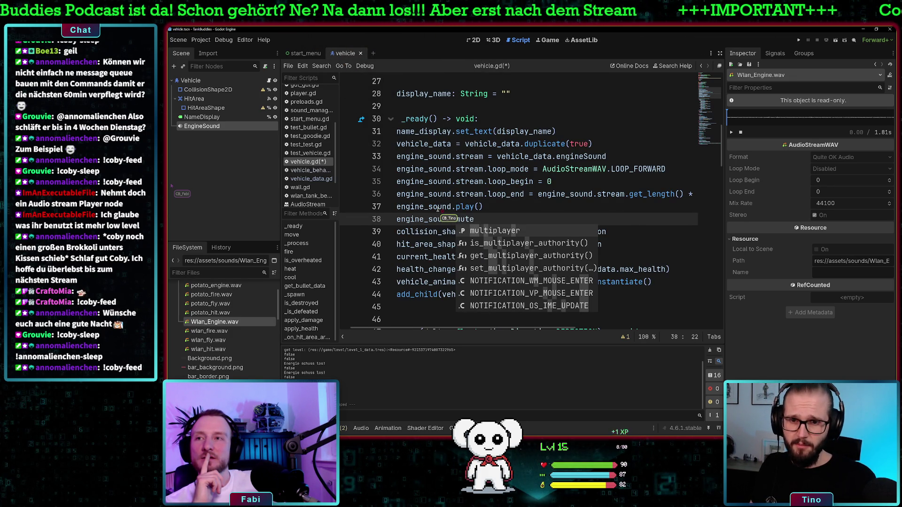
click(238, 126)
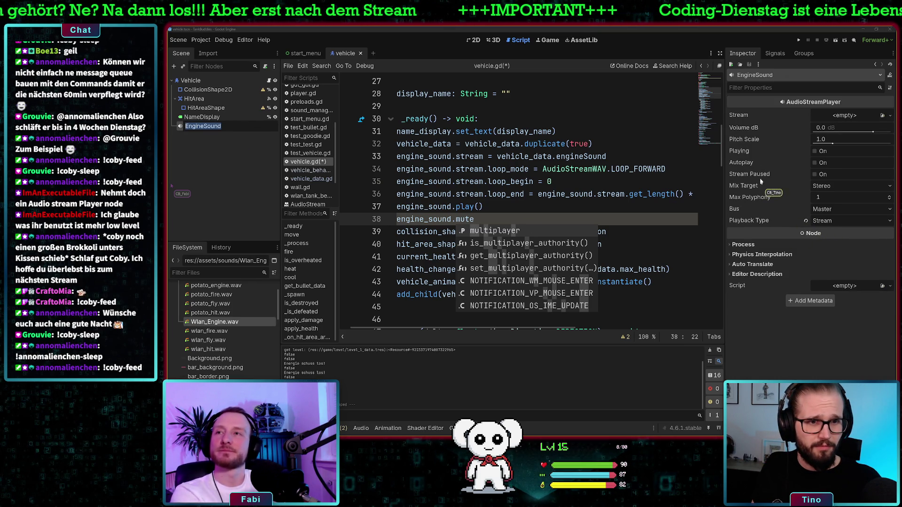
click(465, 219)
text(strea)
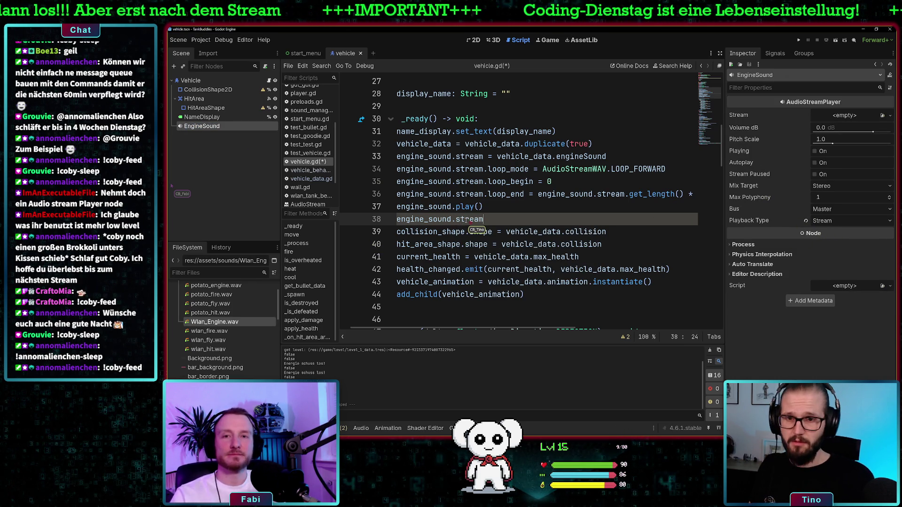
text(_)
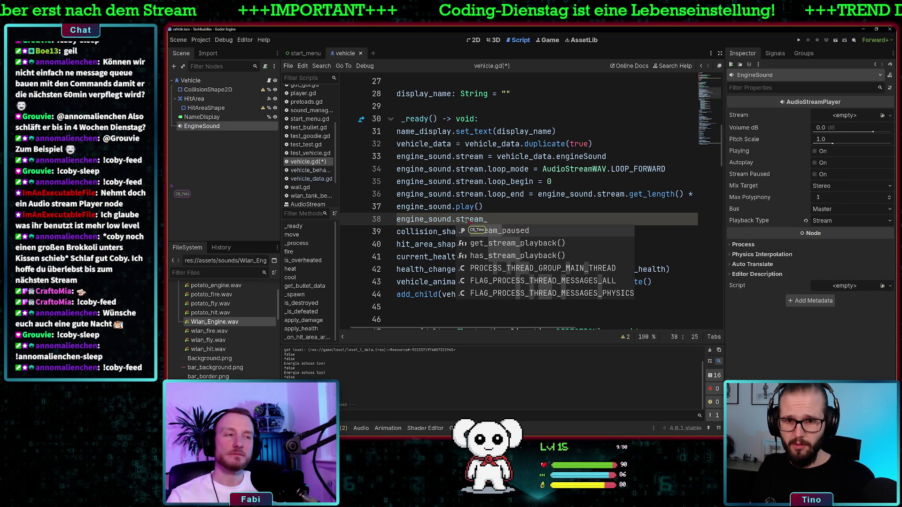
key(Return)
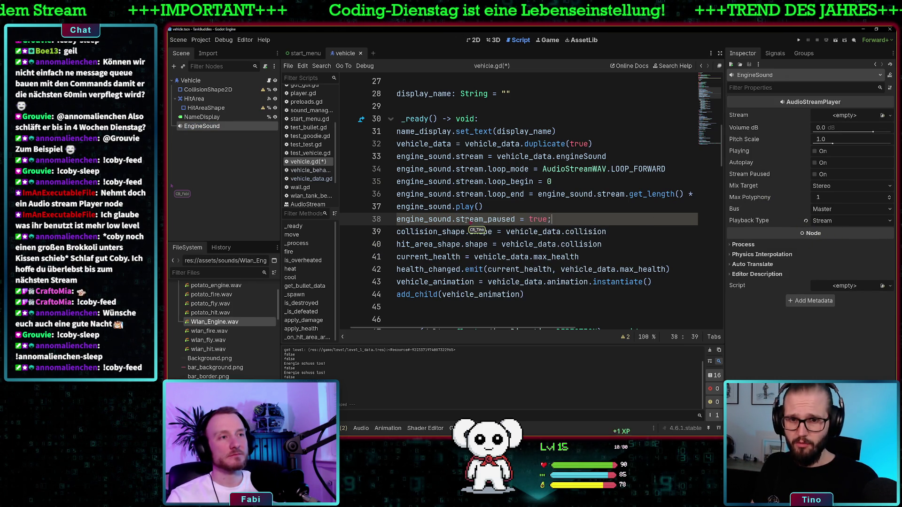
key(BackSpace)
drag(559, 221, 396, 219)
key(ctrl+c)
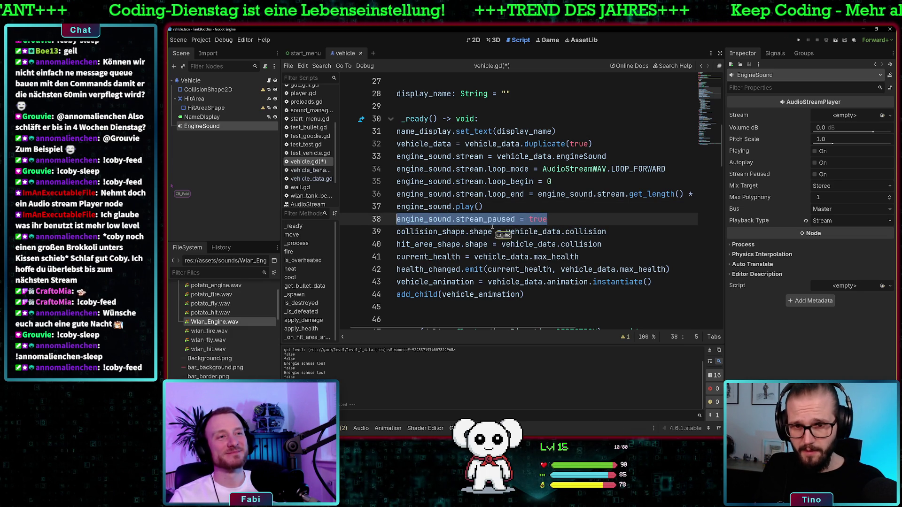
scroll(524, 254, down, 1)
scroll(525, 254, down, 4)
click(480, 170)
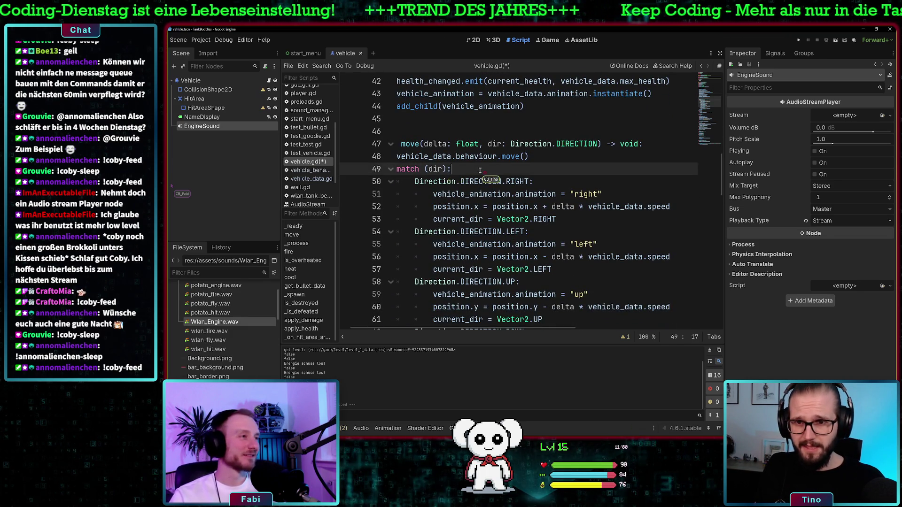
key(Return)
key(ctrl+v)
key(BackSpace)
key(BackSpace)
key(BackSpace)
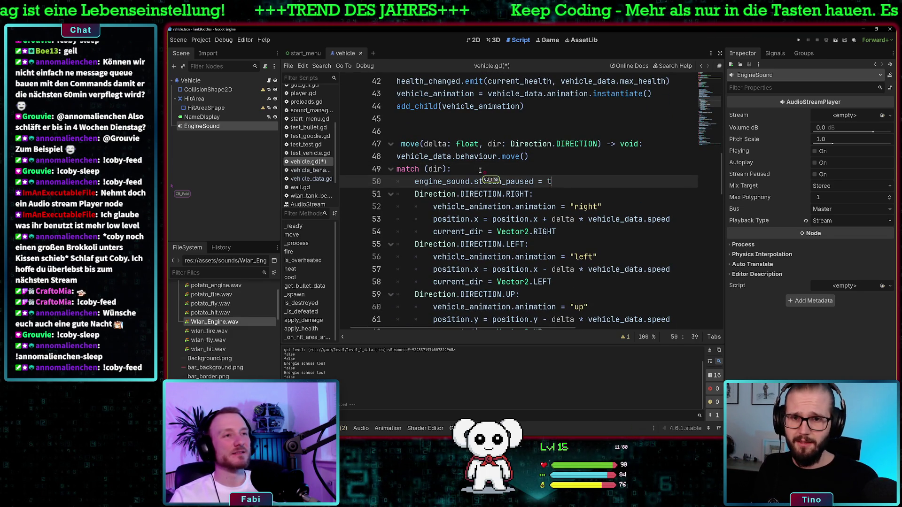
text(e)
scroll(480, 170, down, 2)
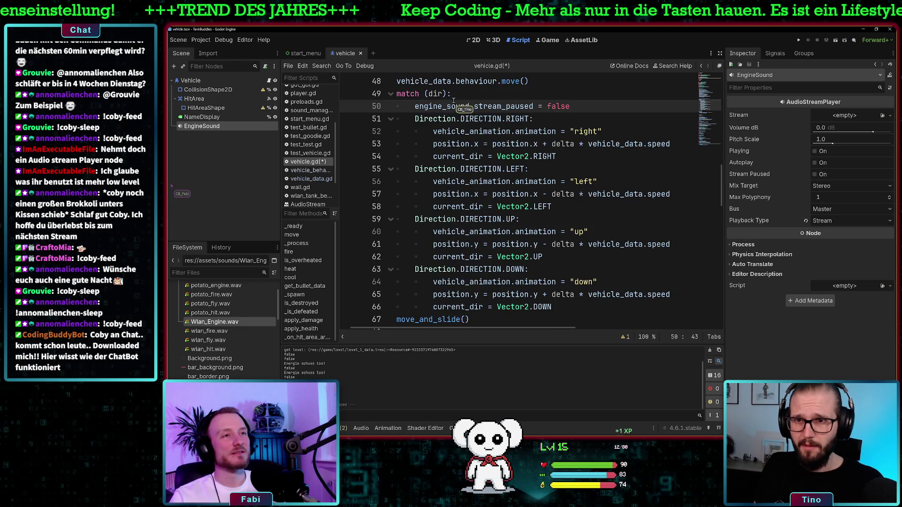
scroll(479, 177, down, 1)
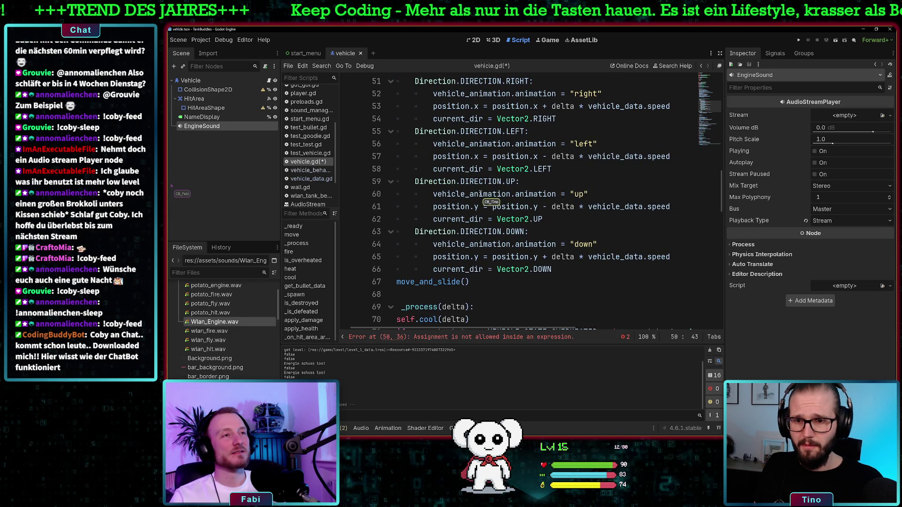
scroll(480, 194, up, 1)
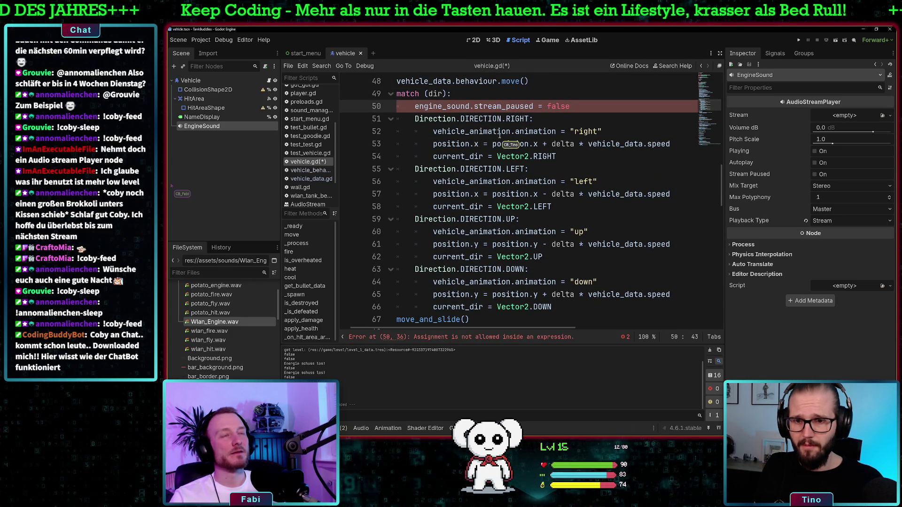
scroll(491, 148, up, 1)
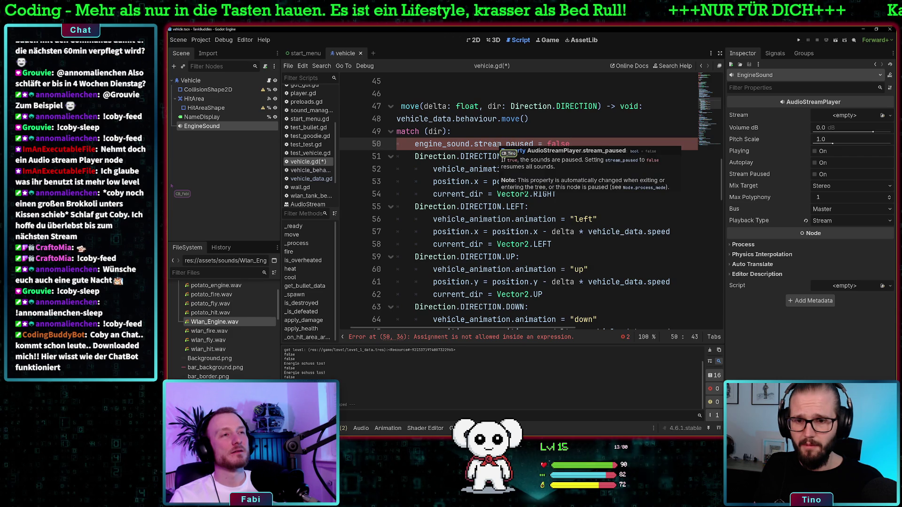
scroll(508, 148, up, 2)
key(BackSpace)
key(BackSpace)
key(BackSpace)
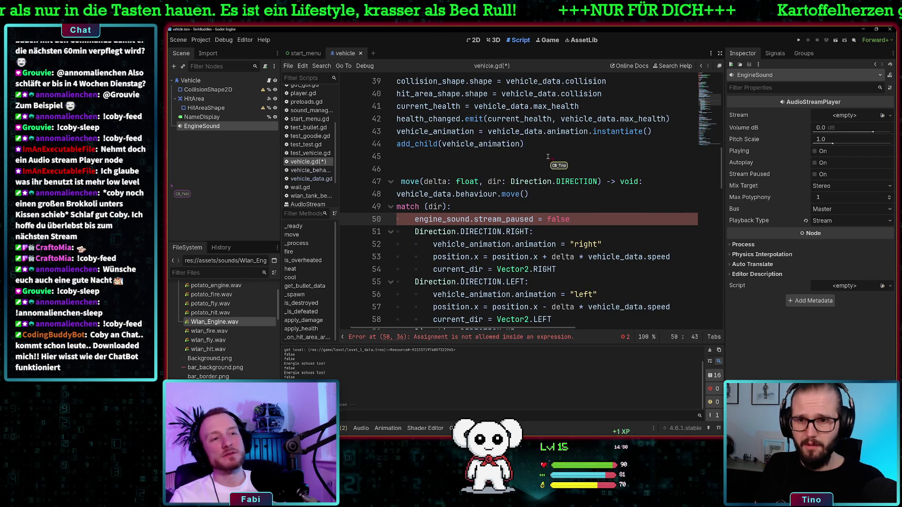
text(true)
key(ctrl+shift+k)
click(544, 197)
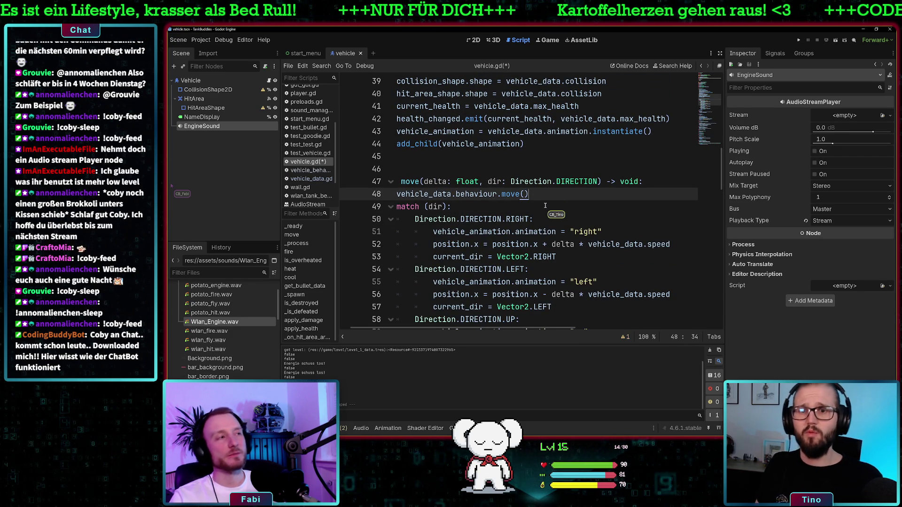
drag(528, 194, 394, 194)
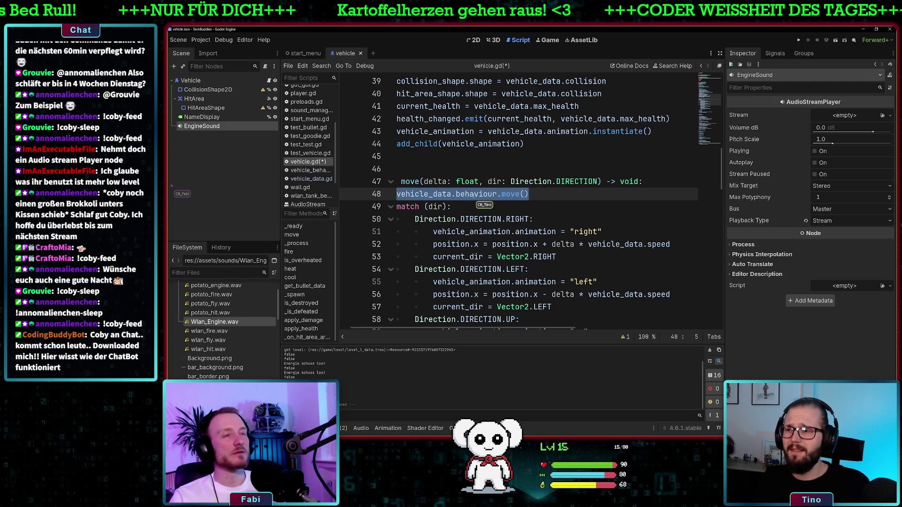